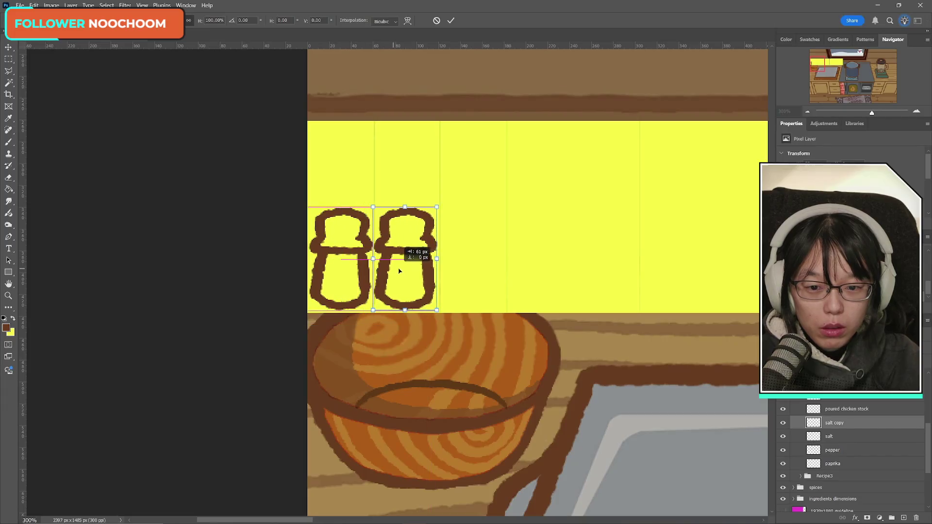
# - Undo the copied shaker's accidental tilt and commit its placement
pyautogui.moveTo(469, 234); pyautogui.dragTo(466, 214)
pyautogui.hotkey('ctrl', 'z')
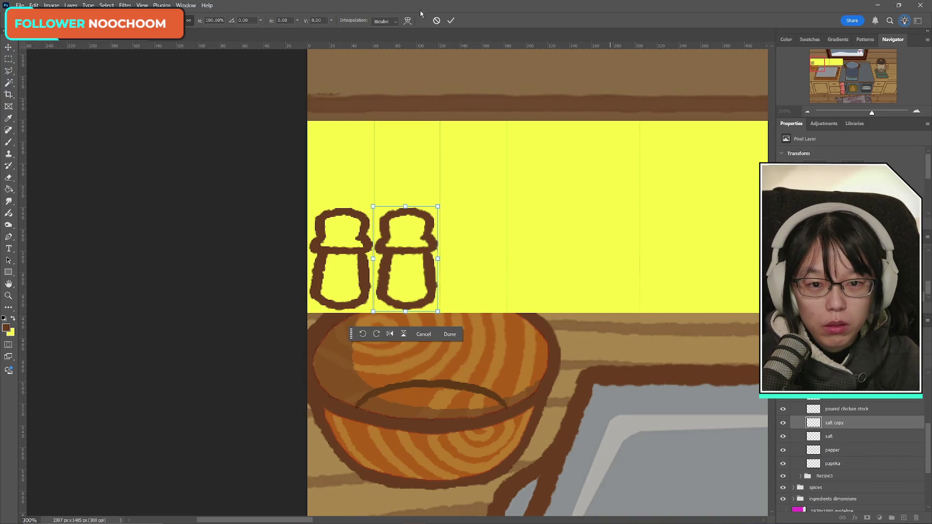
pyautogui.click(451, 21)
pyautogui.click(9, 178)
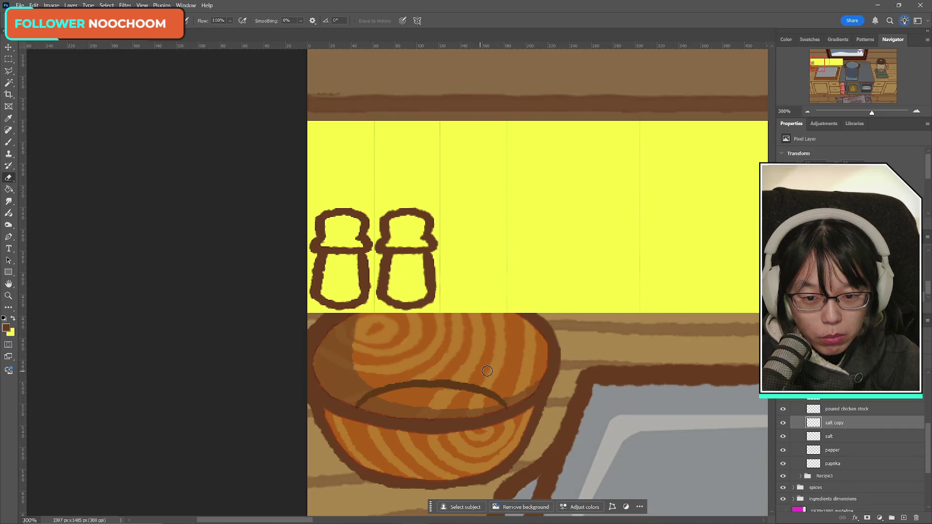
# - Rename the salt copy layer to 'pepper' and delete the old duplicate pepper layer
pyautogui.doubleClick(840, 424)
pyautogui.write('pepe')
pyautogui.write('per')
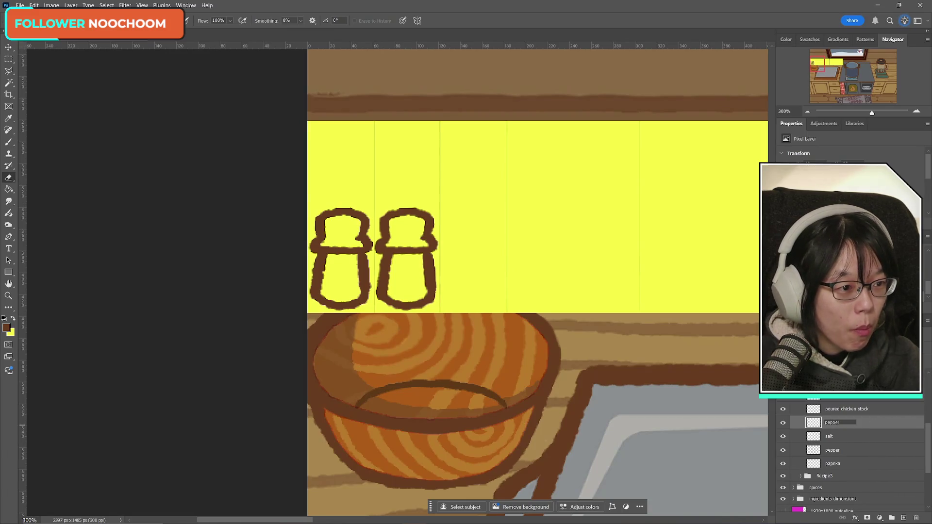
pyautogui.press('Return')
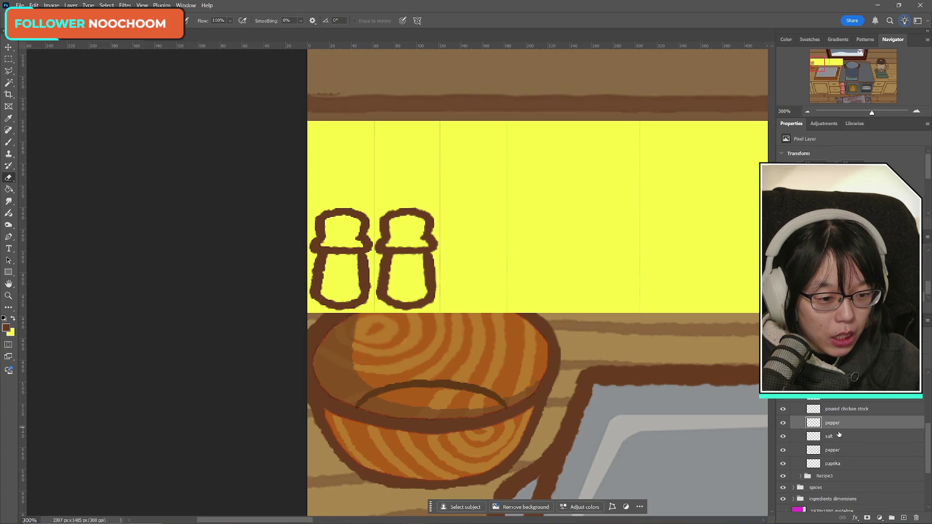
pyautogui.click(843, 451)
pyautogui.press('Delete')
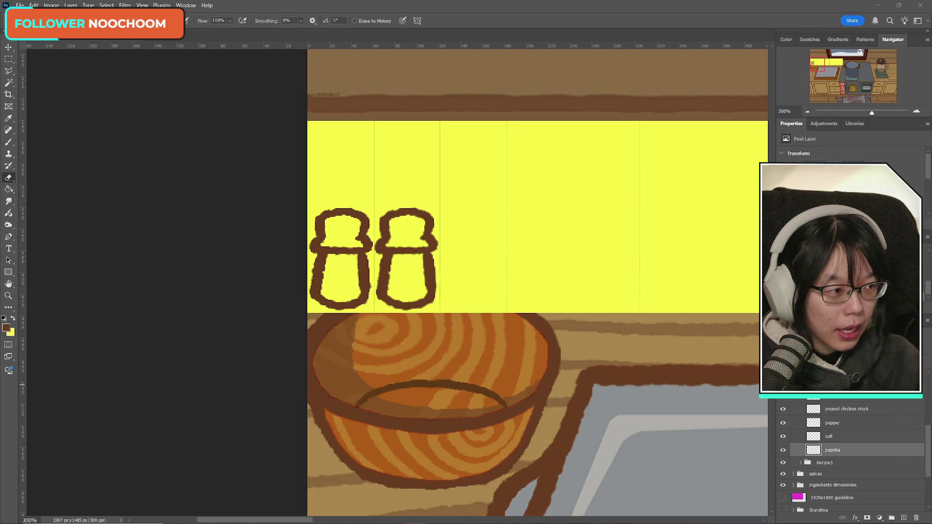
# - Duplicate the salt shaker layer and place the copy right of the second shaker
pyautogui.click(9, 60)
pyautogui.click(838, 439)
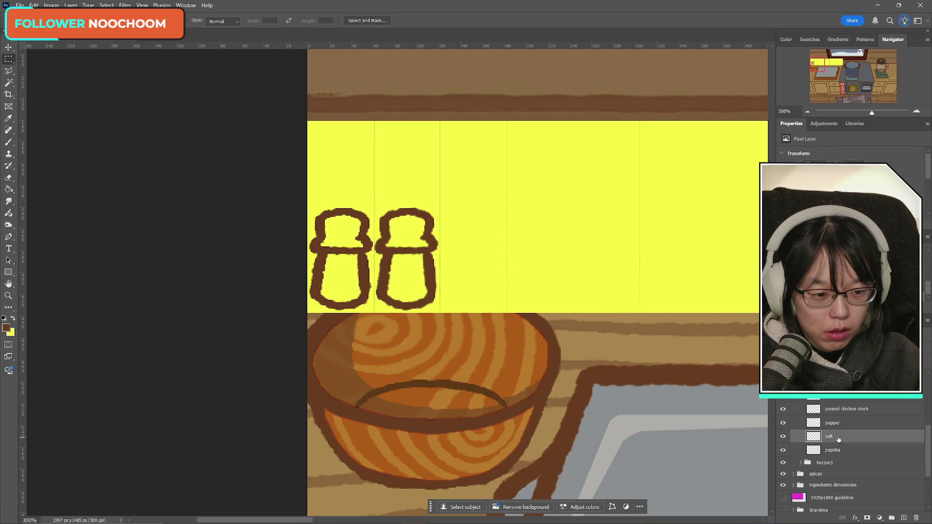
pyautogui.hotkey('ctrl', 'j')
pyautogui.hotkey('ctrl', 't')
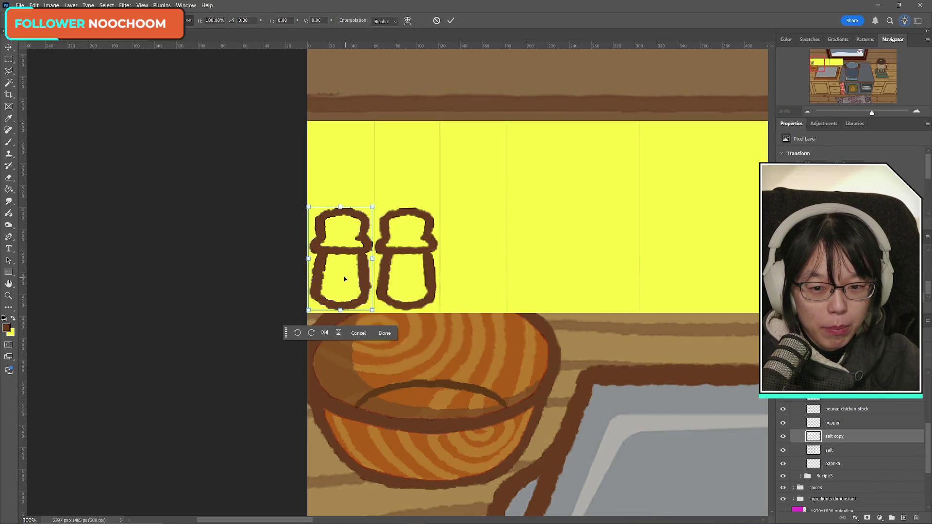
pyautogui.moveTo(344, 279); pyautogui.dragTo(485, 274)
pyautogui.press('Return')
pyautogui.hotkey('ctrl', 't')
pyautogui.click(452, 21)
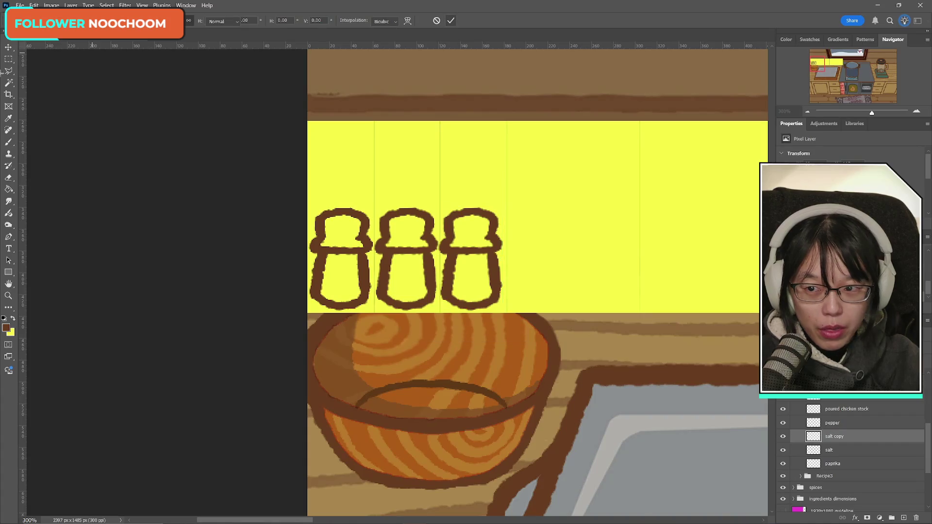
# - Select the third shaker's lower body, cut it away, and add a new empty layer
pyautogui.click(8, 58)
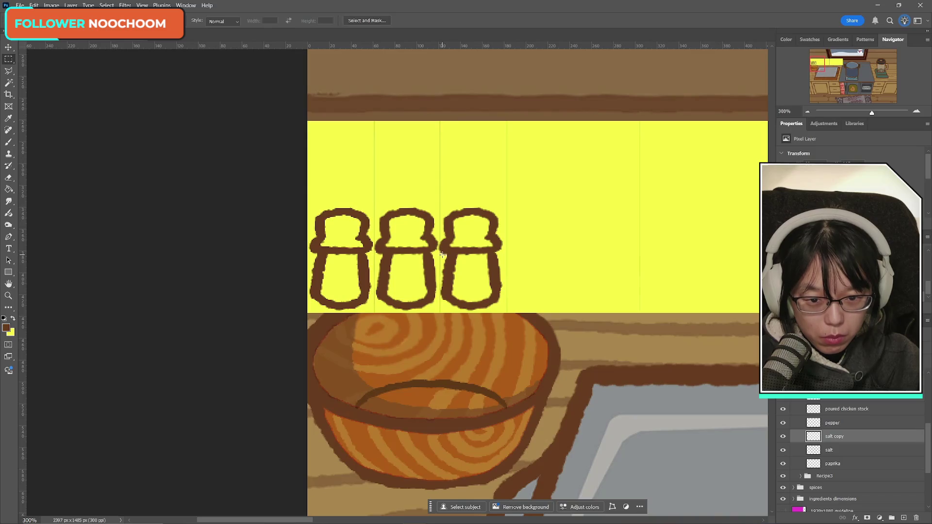
pyautogui.moveTo(439, 254); pyautogui.dragTo(509, 313)
pyautogui.hotkey('ctrl', 't')
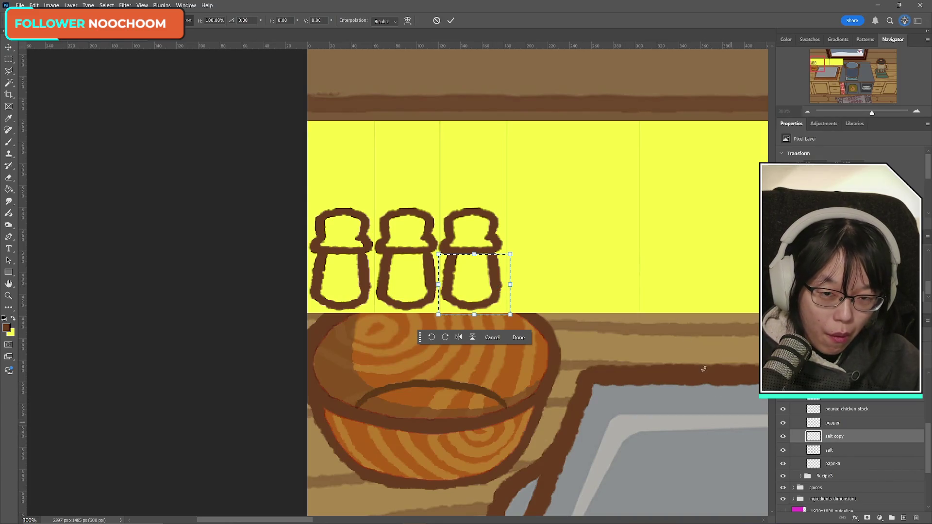
pyautogui.click(518, 337)
pyautogui.press('Delete')
pyautogui.hotkey('ctrl', 'shift', 'alt', 'n')
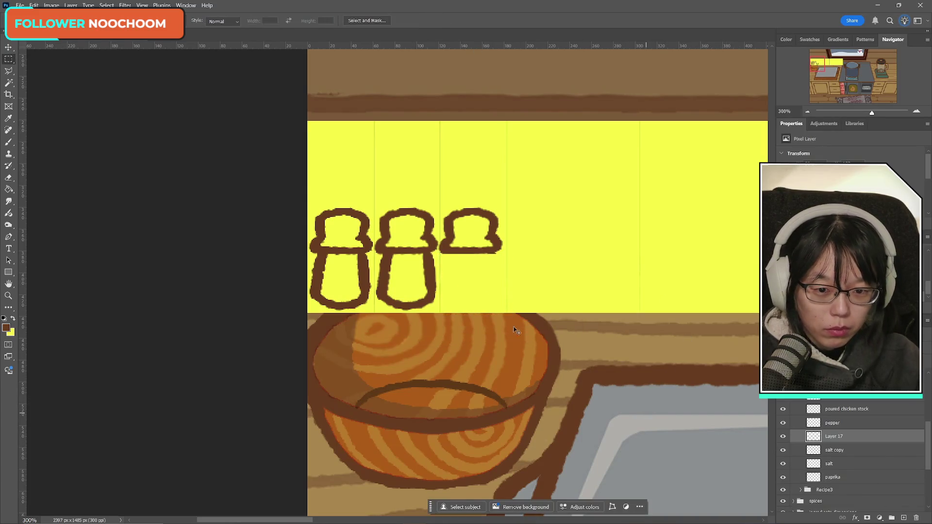
# - Paste the cut lower body back, raised and nudged just under the third shaker's cap
pyautogui.hotkey('ctrl', 'v')
pyautogui.hotkey('ctrl', 't')
pyautogui.moveTo(534, 283); pyautogui.dragTo(470, 270)
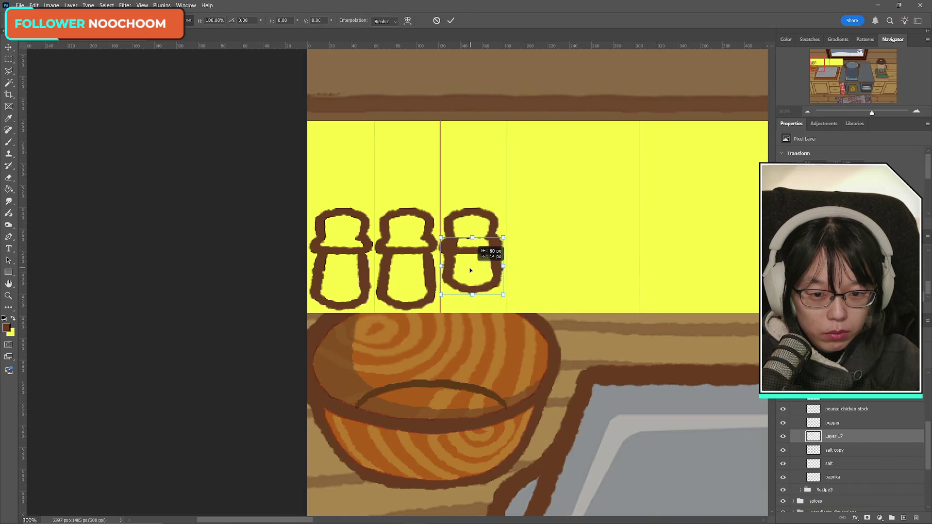
pyautogui.moveTo(470, 270); pyautogui.dragTo(470, 265)
pyautogui.press('Left')
pyautogui.press('Left')
pyautogui.press('Down')
pyautogui.press('Right')
pyautogui.press('Left')
pyautogui.press('Right')
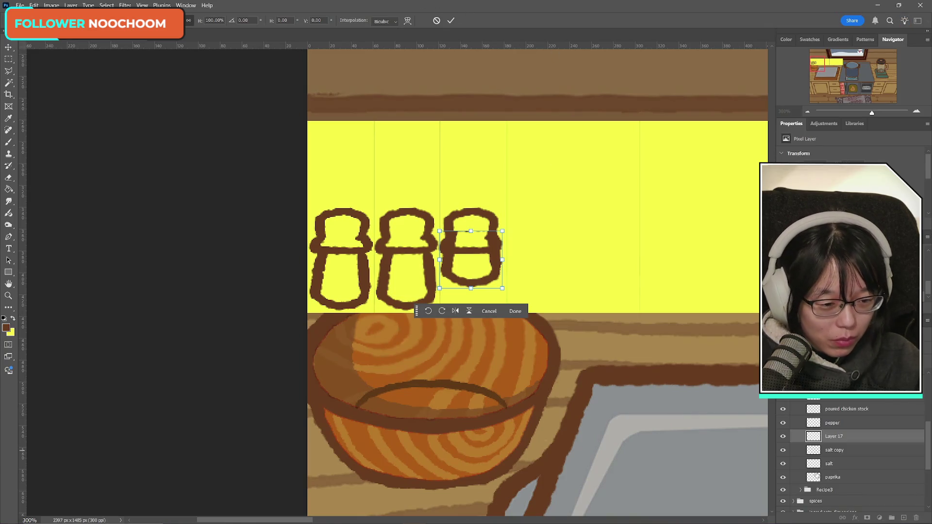
pyautogui.press('Return')
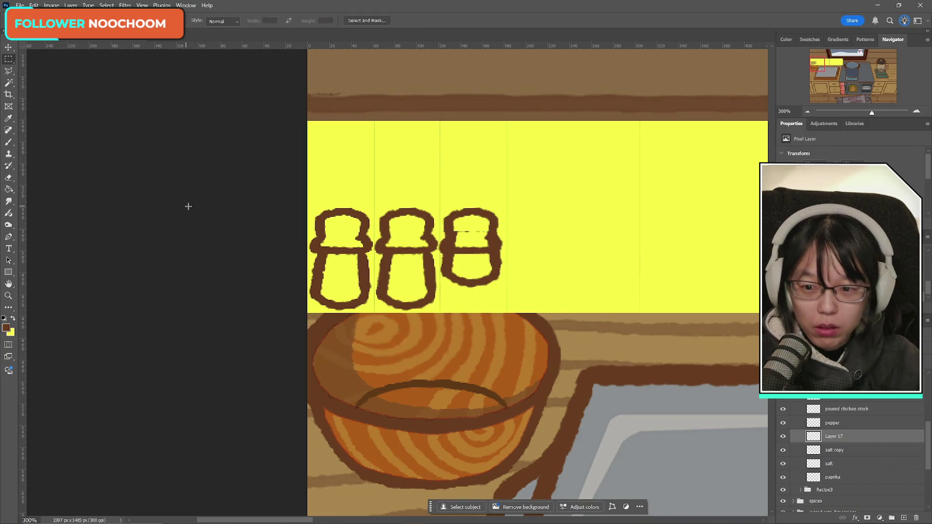
pyautogui.click(8, 177)
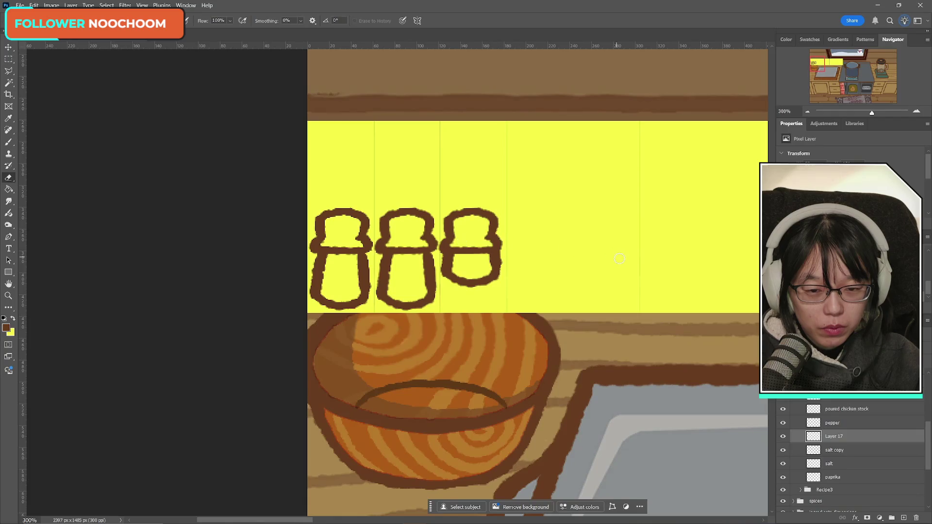
# - Merge the third shaker's lower body and top (salt copy) into the paprika layer
pyautogui.press('Delete')
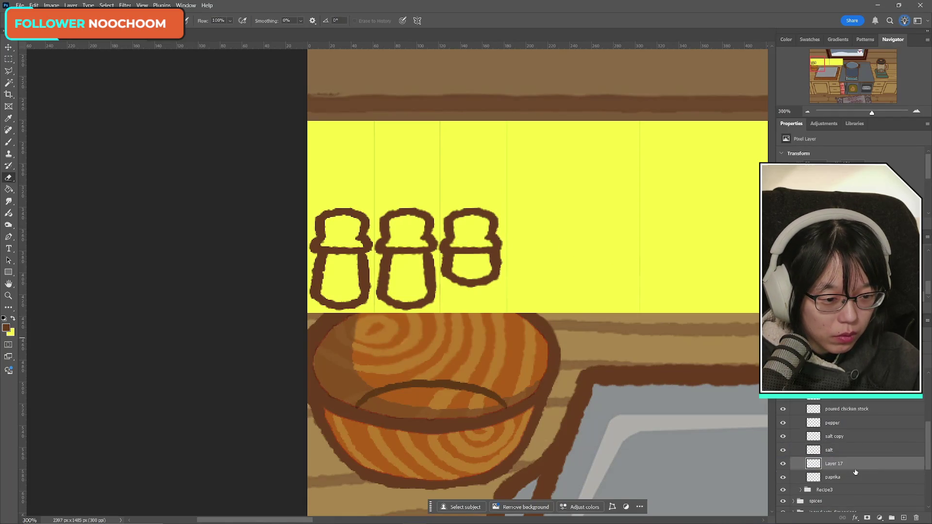
pyautogui.hotkey('ctrl', 't')
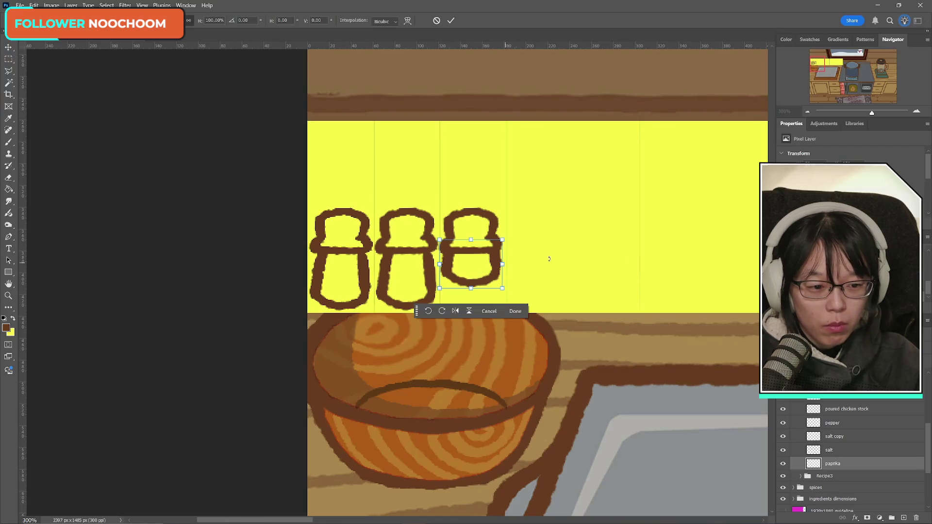
pyautogui.press('Return')
pyautogui.press('e')
pyautogui.click(783, 464)
pyautogui.click(783, 463)
pyautogui.click(782, 450)
pyautogui.click(783, 451)
pyautogui.click(783, 438)
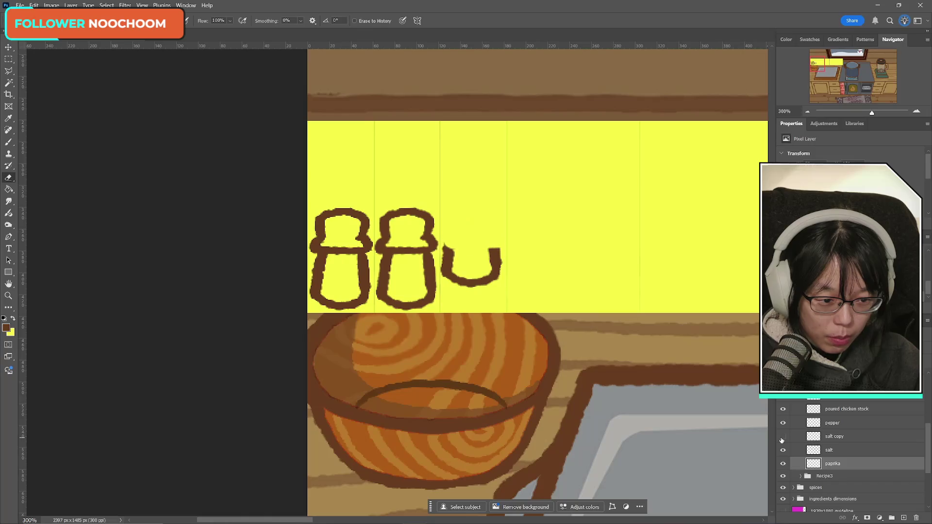
pyautogui.click(783, 437)
pyautogui.moveTo(847, 438); pyautogui.dragTo(856, 465)
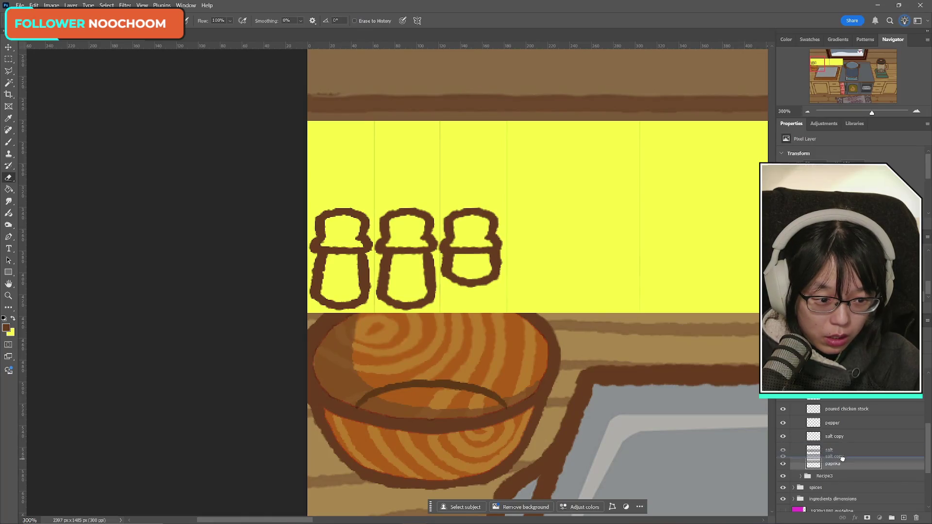
pyautogui.hotkey('ctrl', 'e')
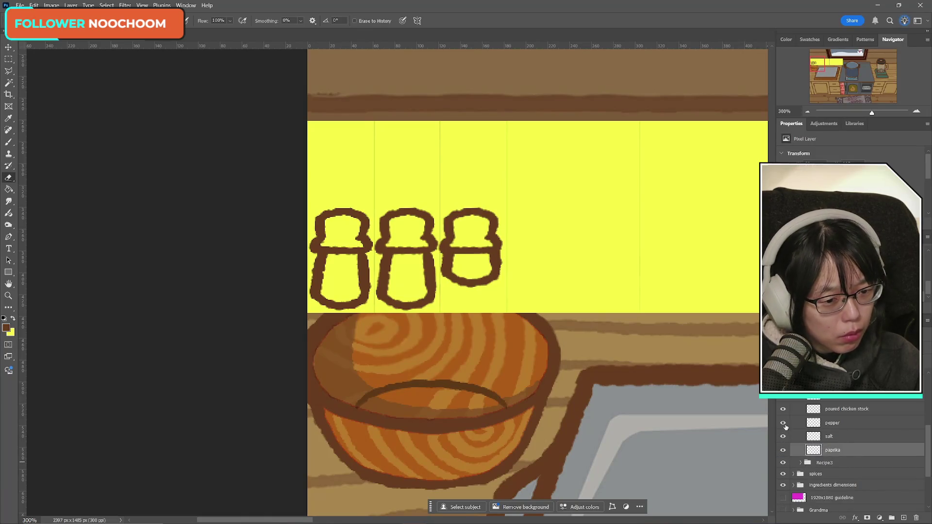
# - Lower the third shaker 22 px onto the shelf, nudge it right, and commit
pyautogui.click(784, 424)
pyautogui.click(784, 423)
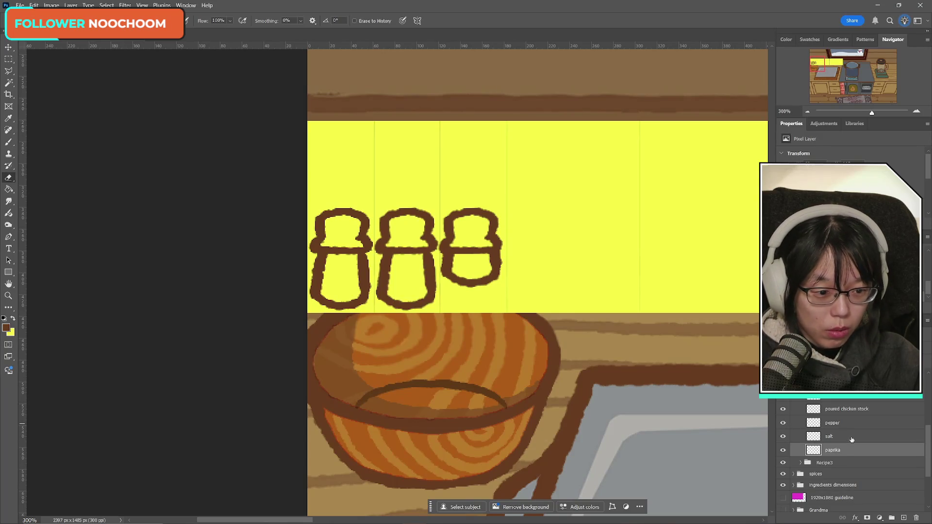
pyautogui.hotkey('ctrl', 't')
pyautogui.moveTo(484, 265); pyautogui.dragTo(484, 286)
pyautogui.press('Right')
pyautogui.press('Right')
pyautogui.press('Left')
pyautogui.press('Right')
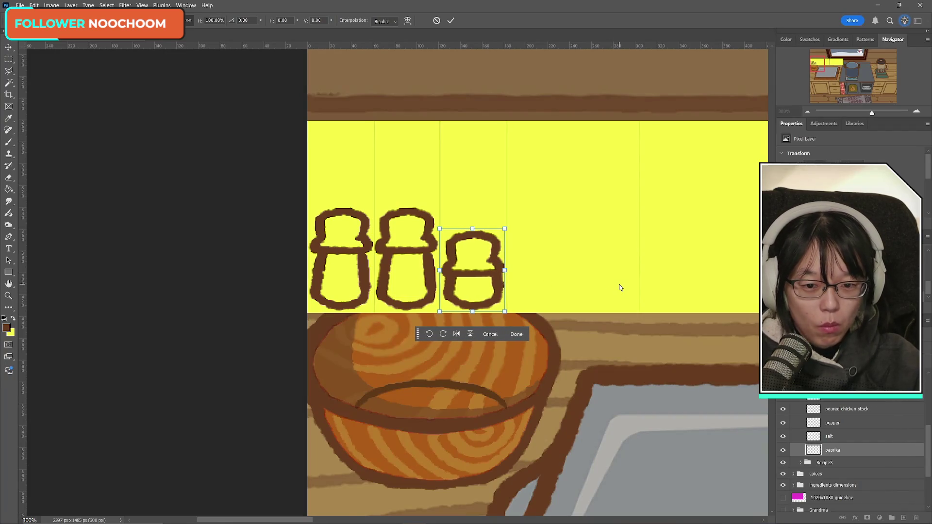
pyautogui.click(451, 21)
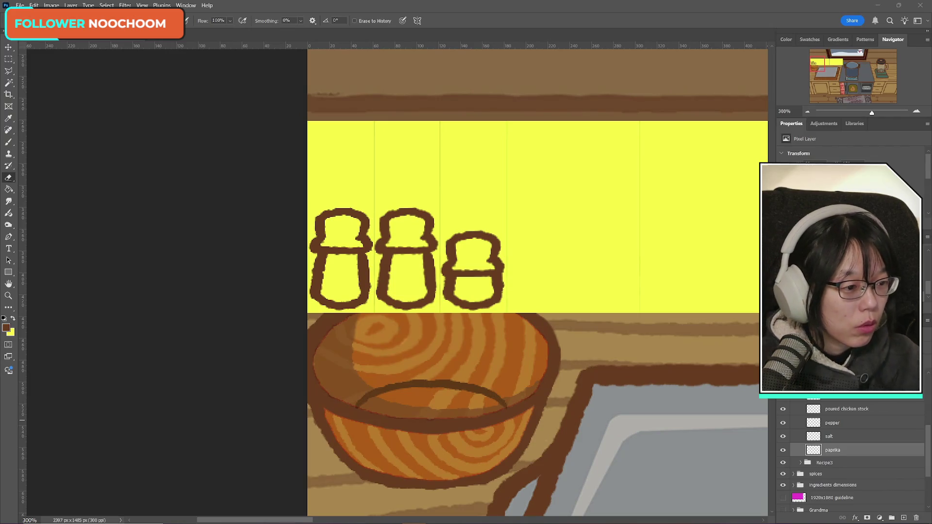
pyautogui.hotkey('alt', 'Tab')
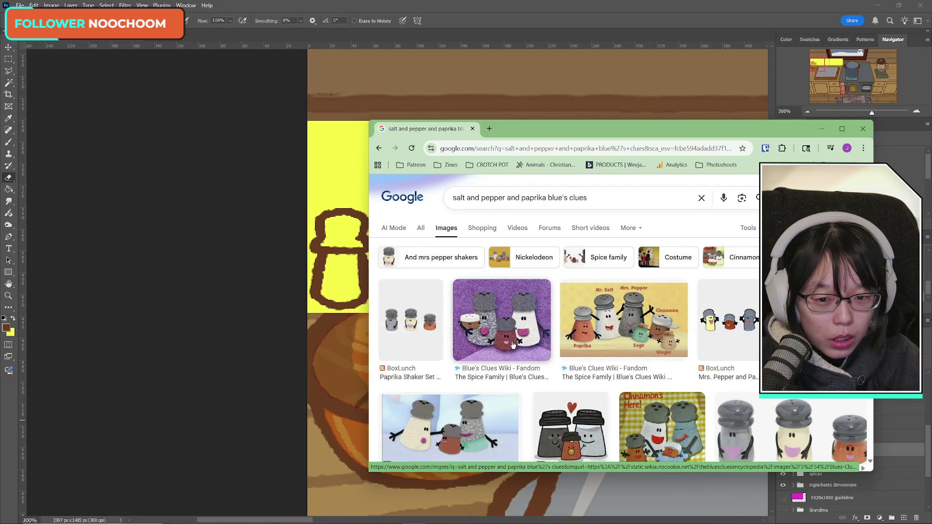
pyautogui.scroll(-4, 495, 344)
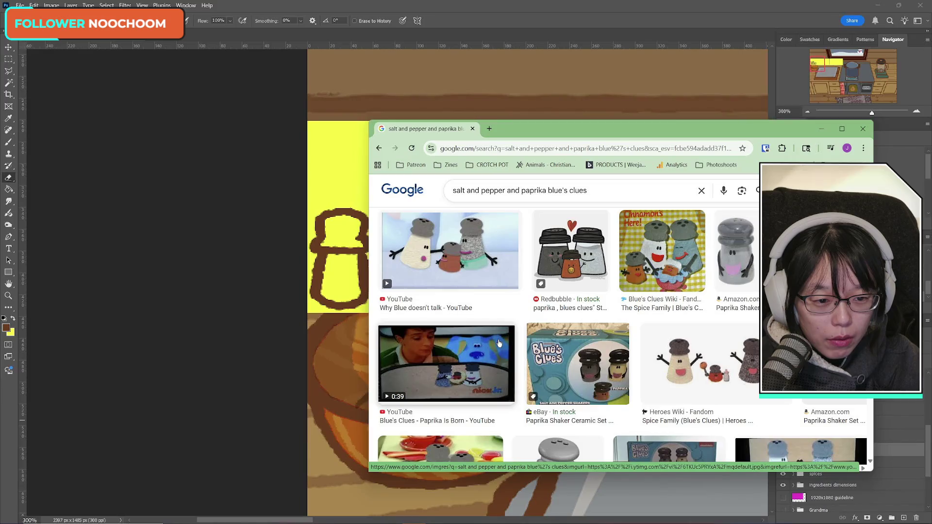
pyautogui.scroll(-5, 498, 343)
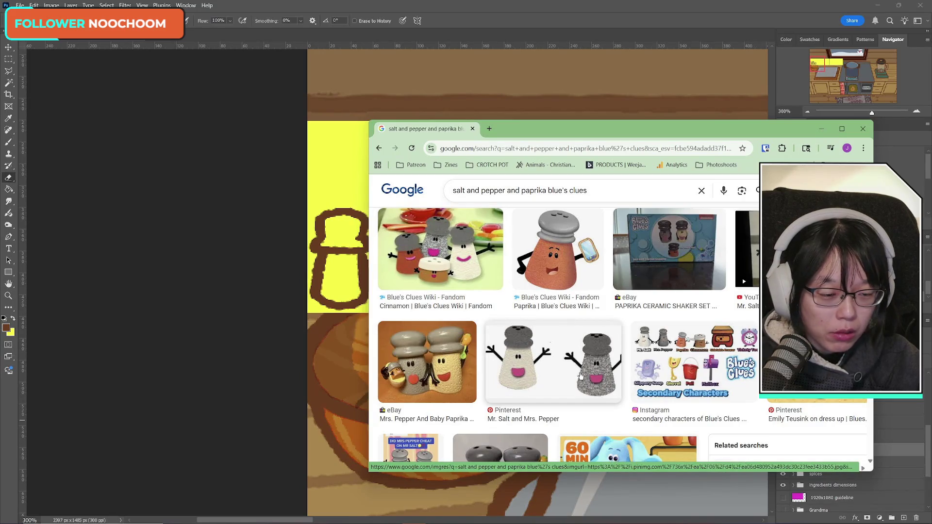
pyautogui.scroll(-2, 563, 377)
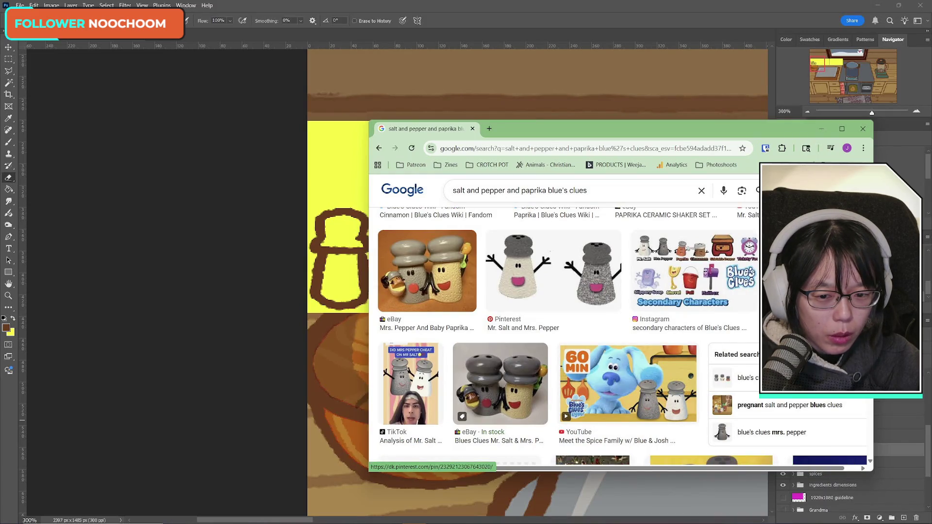
pyautogui.scroll(-2, 577, 382)
pyautogui.scroll(-1, 576, 382)
pyautogui.scroll(-2, 577, 383)
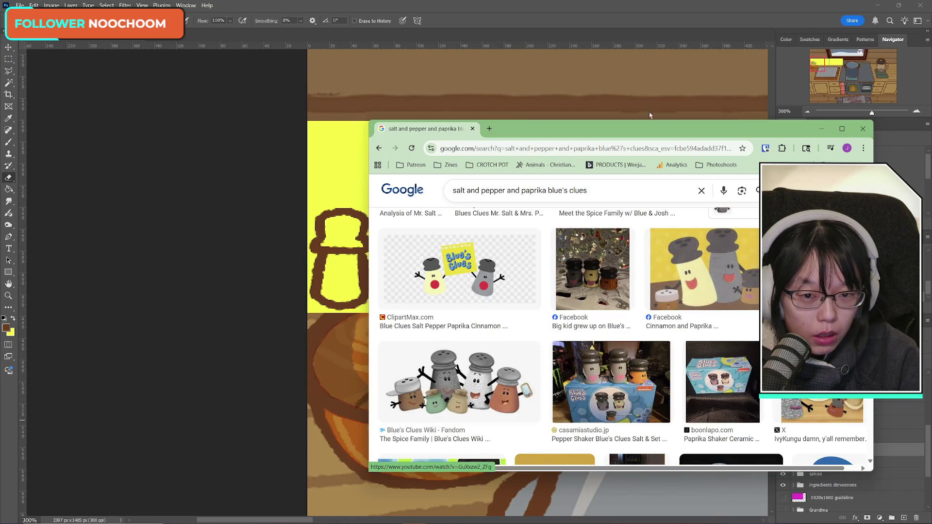
pyautogui.click(472, 129)
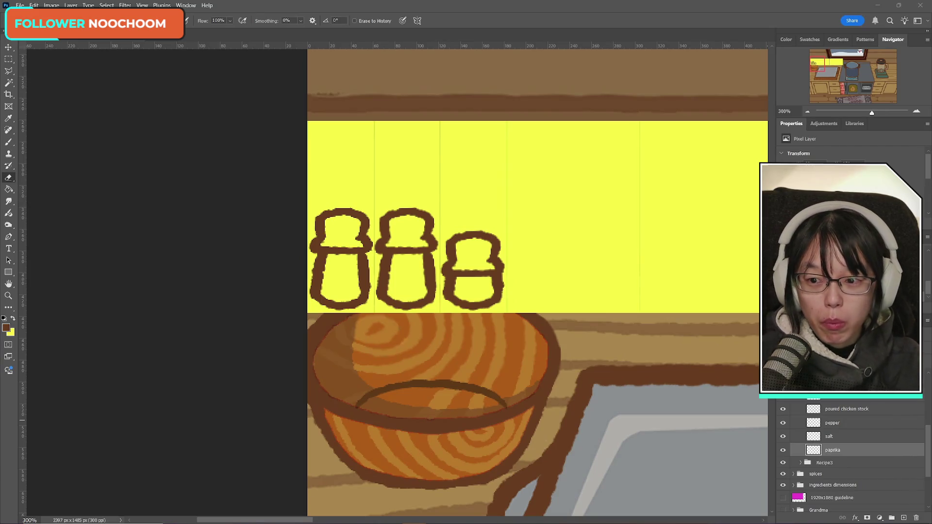
# - Paint dark hole dots on the first shaker's cap on a new layer above pepper
pyautogui.click(9, 142)
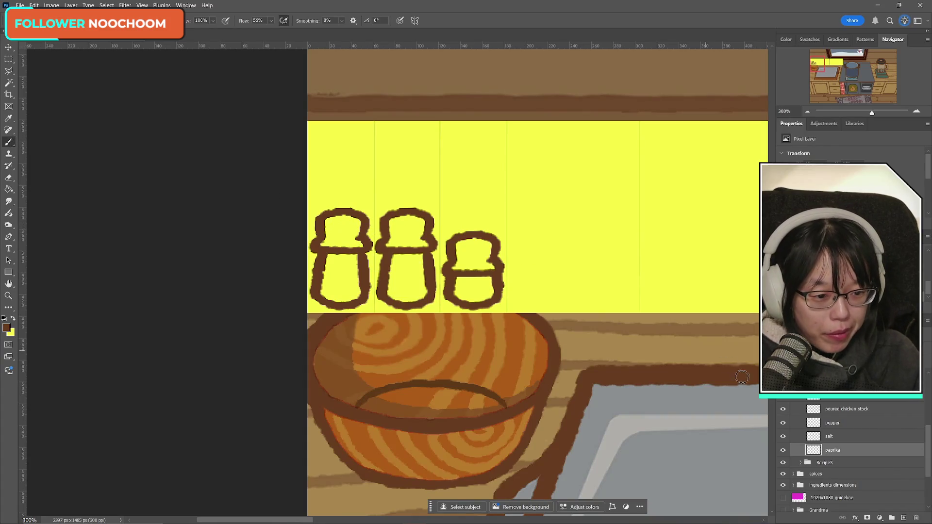
pyautogui.click(840, 423)
pyautogui.click(906, 518)
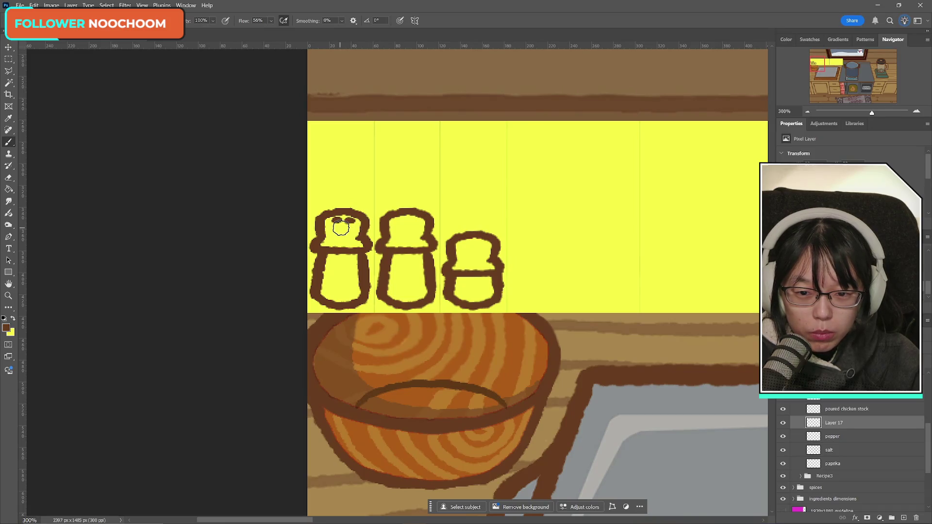
pyautogui.click(341, 228)
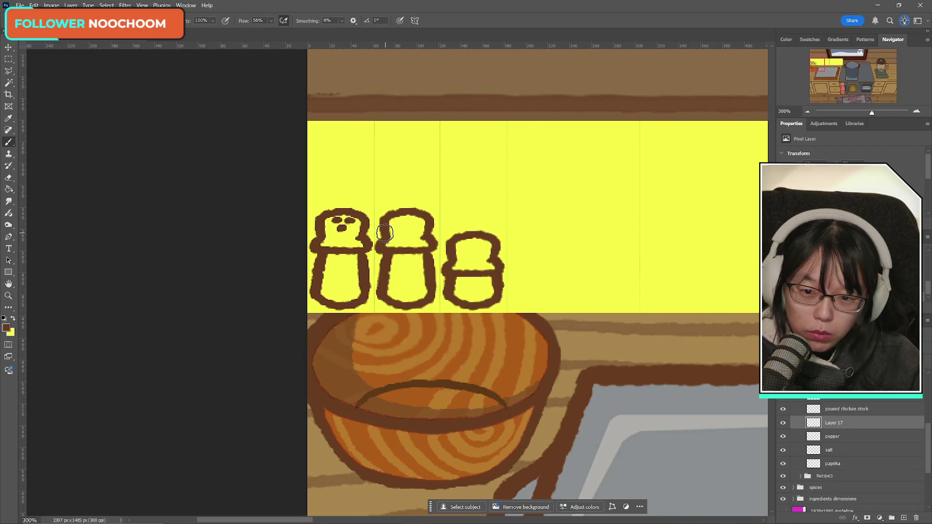
# - Duplicate the dots and move the copy onto the third shaker's cap
pyautogui.hotkey('ctrl', 'j')
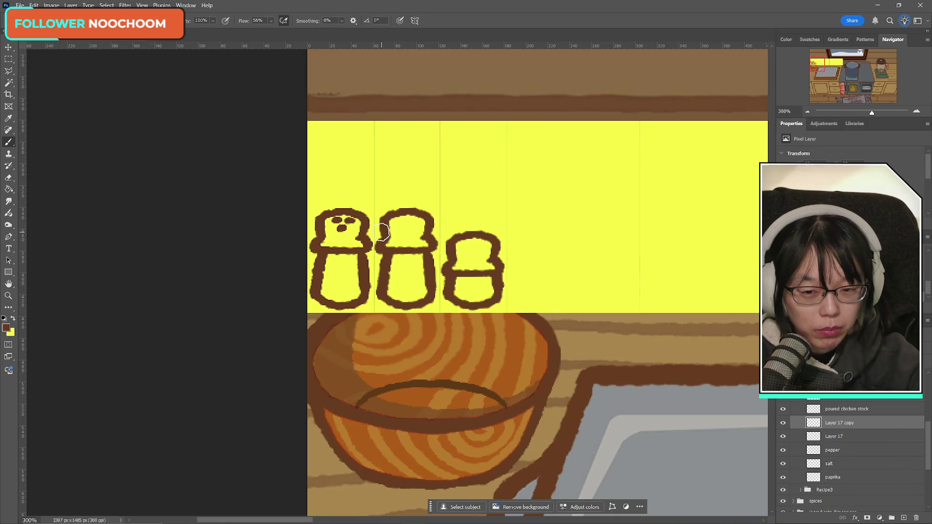
pyautogui.hotkey('ctrl', 't')
pyautogui.moveTo(344, 227); pyautogui.dragTo(407, 227)
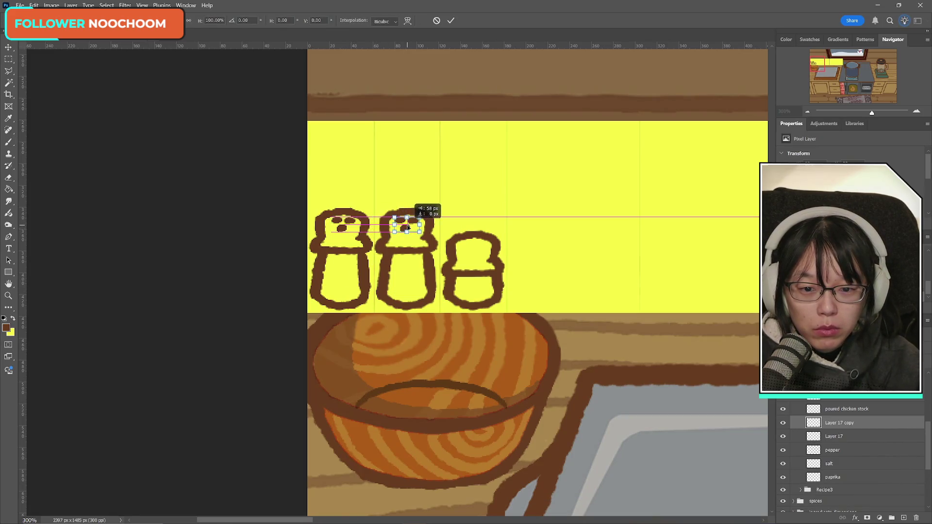
pyautogui.click(452, 21)
pyautogui.press('j')
pyautogui.hotkey('ctrl', 't')
pyautogui.moveTo(407, 222)
pyautogui.mouseDown()
pyautogui.moveTo(480, 228)
pyautogui.moveTo(479, 249)
pyautogui.mouseUp()
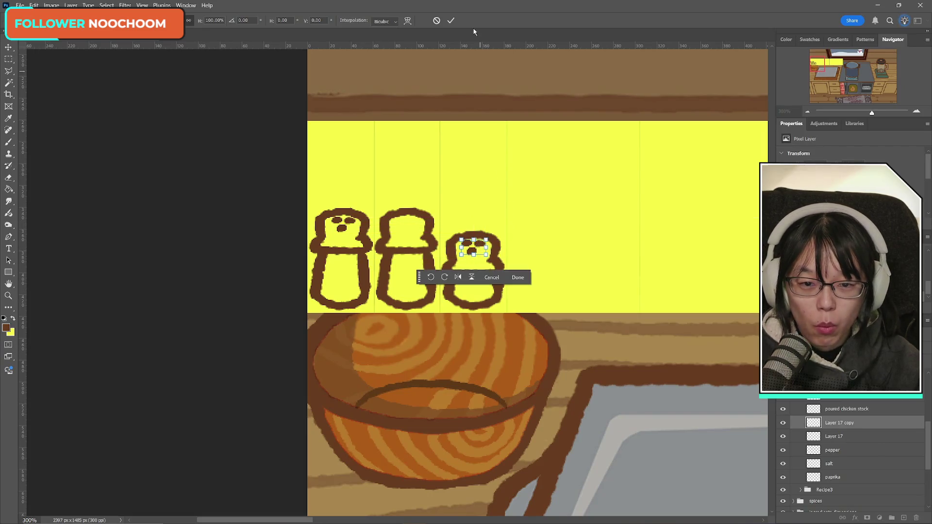
pyautogui.press('Return')
# - Duplicate the first cap's dots again and place them on the second shaker's cap
pyautogui.click(837, 436)
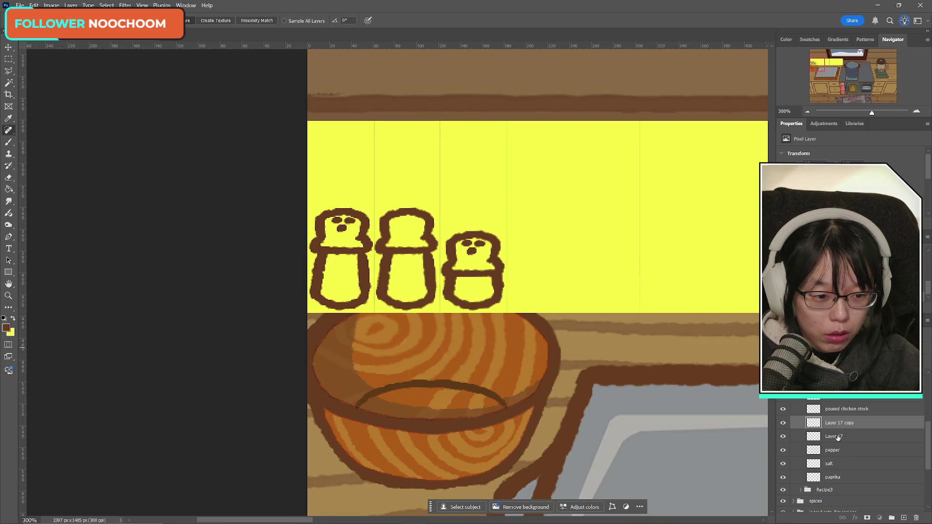
pyautogui.hotkey('ctrl', 'j')
pyautogui.hotkey('ctrl', 't')
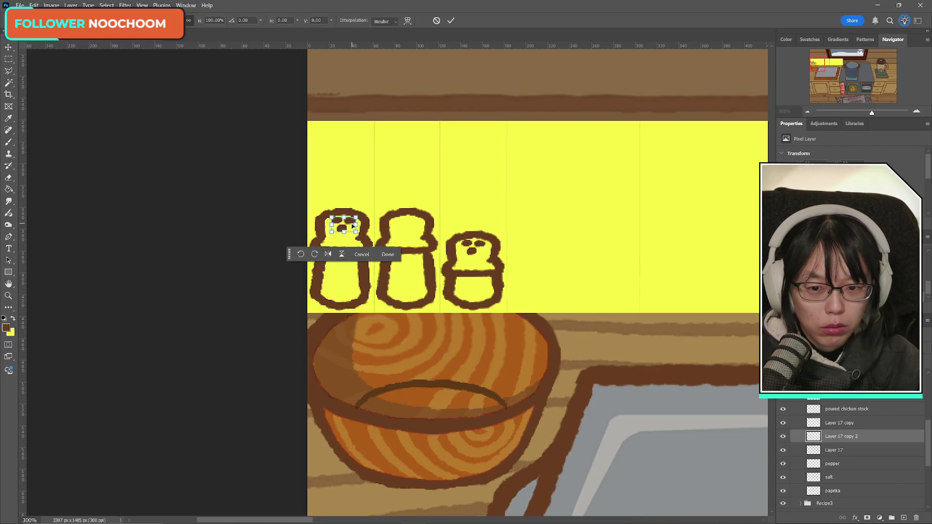
pyautogui.moveTo(353, 225); pyautogui.dragTo(416, 226)
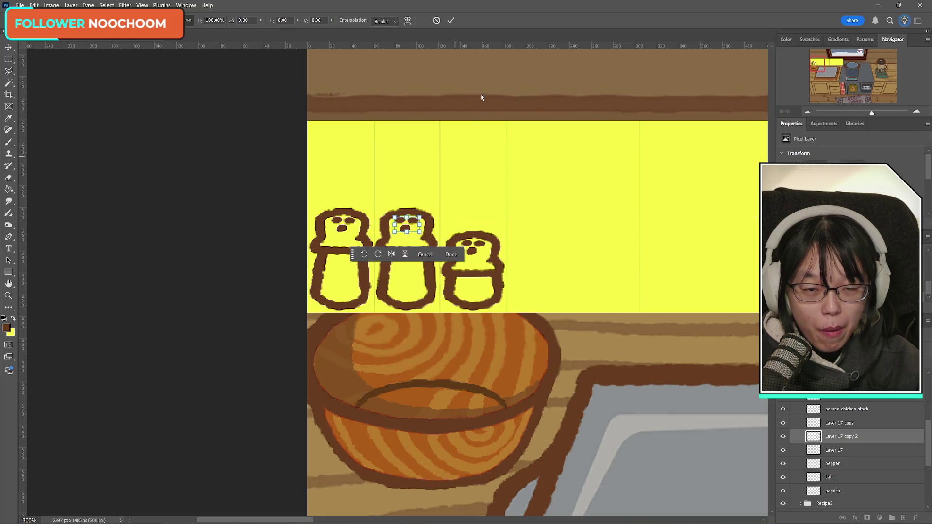
pyautogui.click(451, 20)
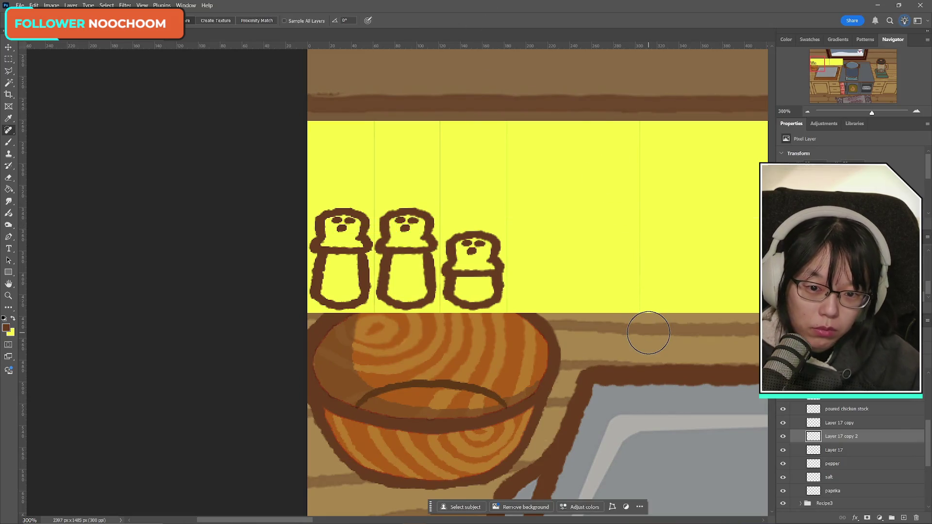
pyautogui.hotkey('ctrl', 't')
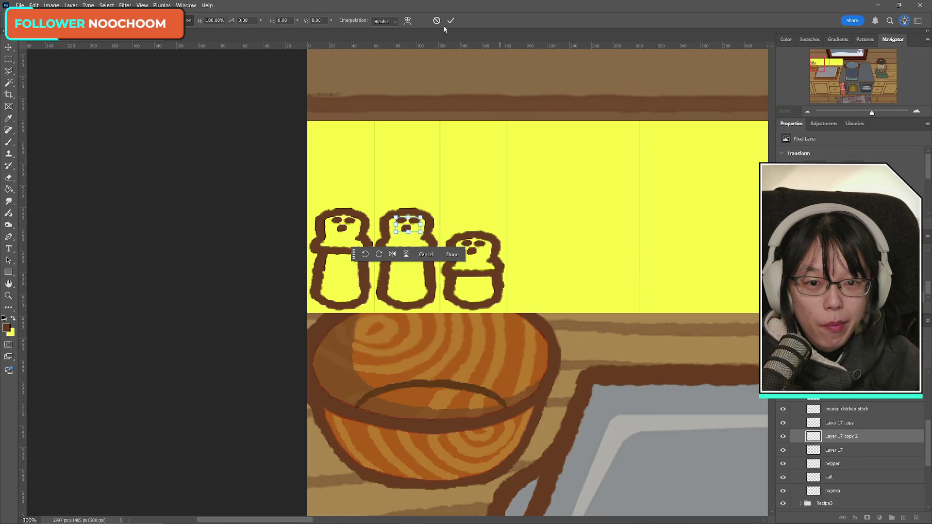
pyautogui.click(451, 20)
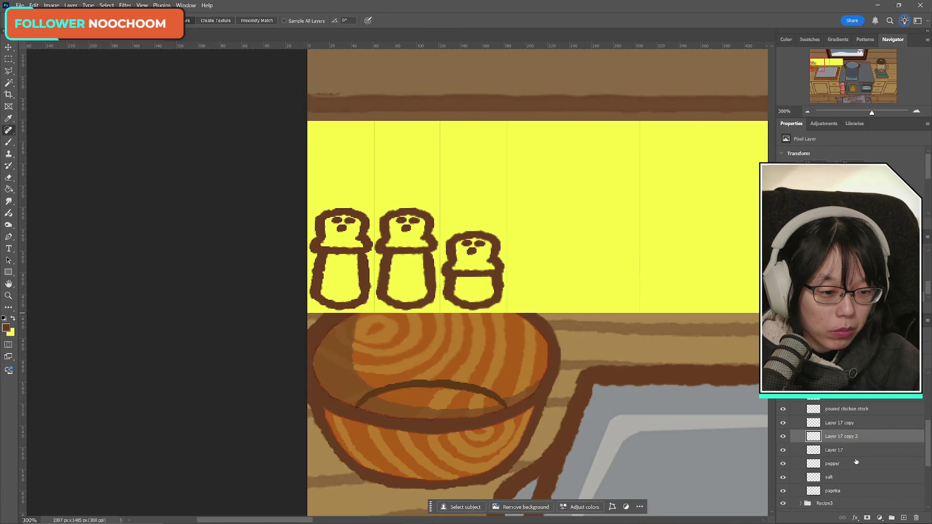
# - Toggle Layer 17, pepper and paprika visibility to identify which layer holds which dots
pyautogui.scroll(-2, 856, 462)
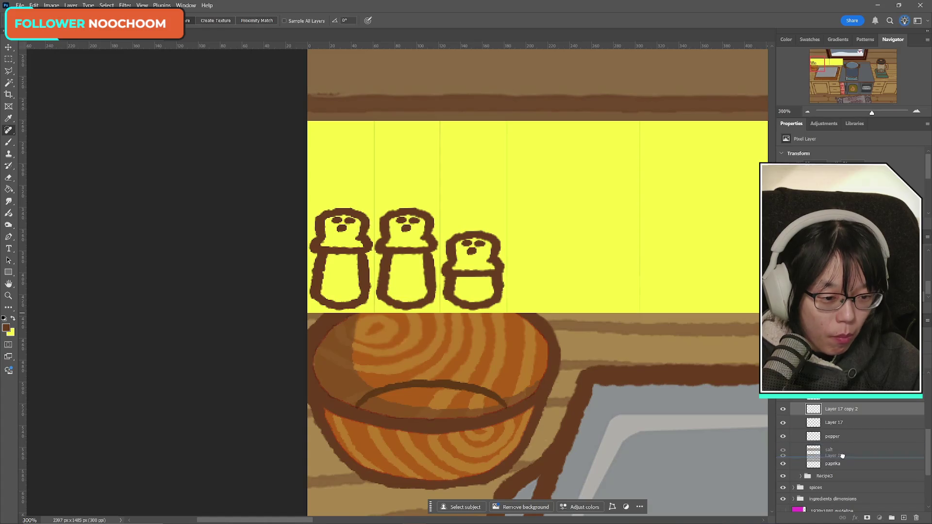
pyautogui.click(844, 423)
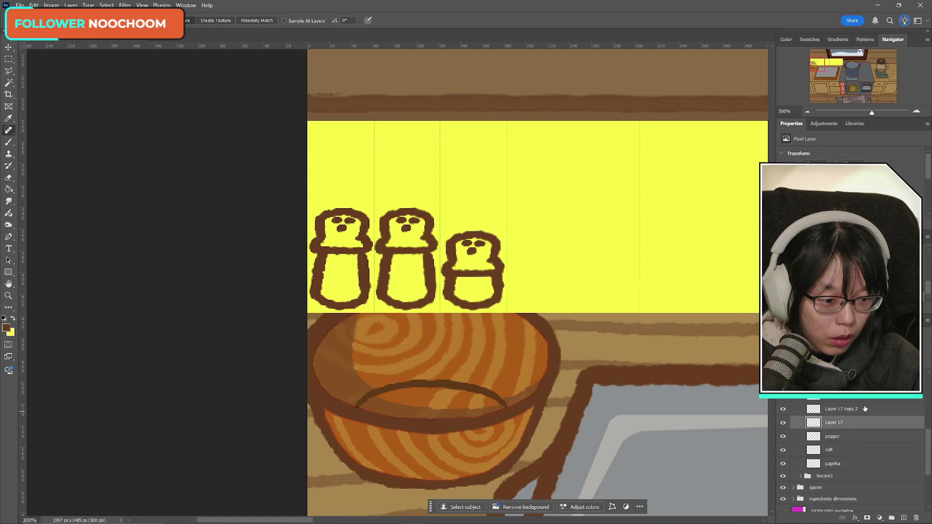
pyautogui.click(826, 396)
pyautogui.click(785, 397)
pyautogui.click(786, 397)
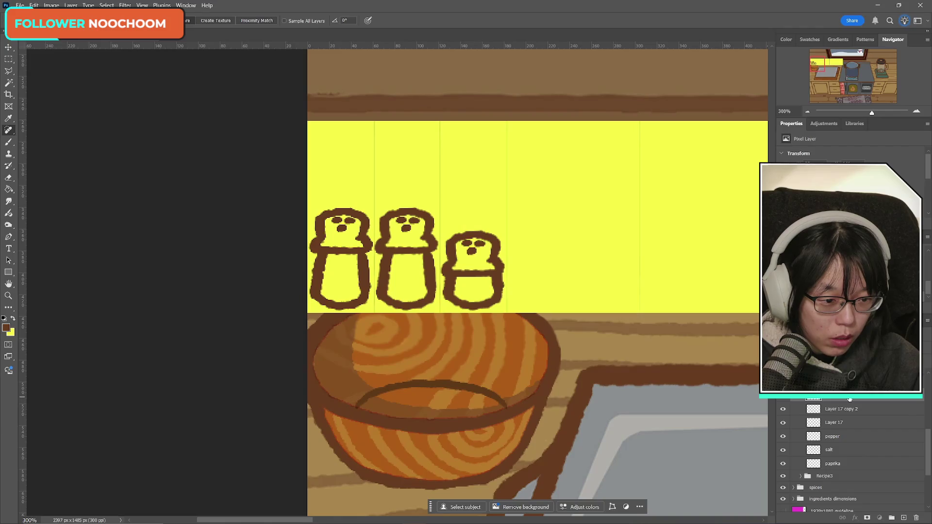
pyautogui.scroll(-1, 856, 457)
pyautogui.click(855, 457)
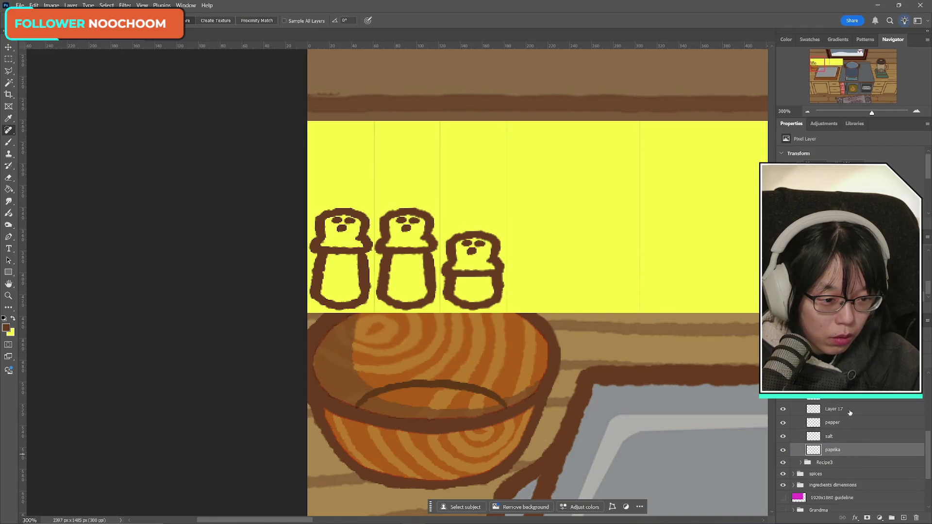
pyautogui.click(784, 410)
pyautogui.click(783, 410)
pyautogui.click(783, 423)
pyautogui.click(783, 423)
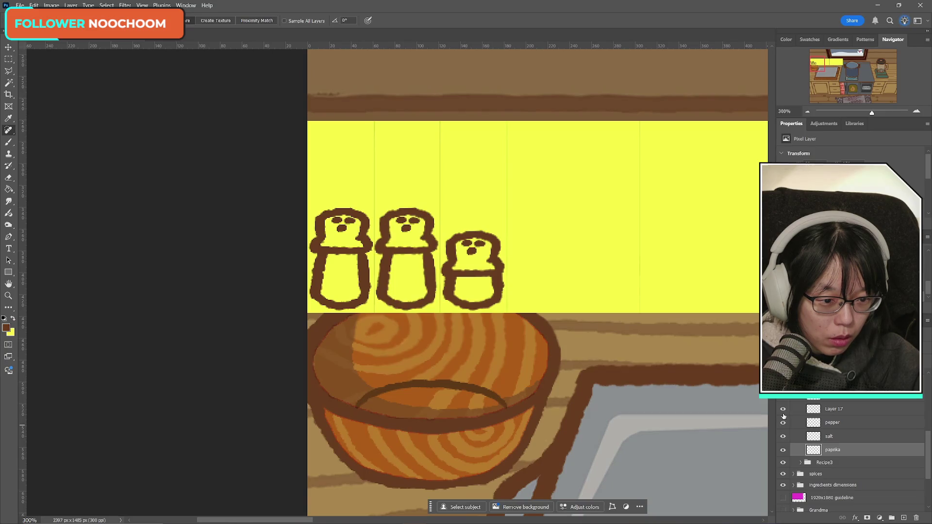
pyautogui.click(783, 410)
pyautogui.click(783, 410)
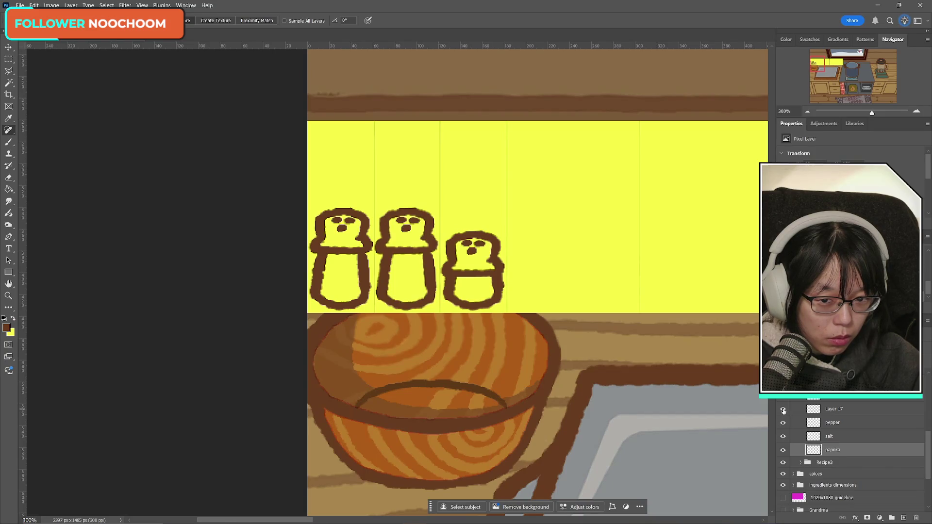
# - Move Layer 17 just below the pepper layer and recheck the salt layer
pyautogui.moveTo(844, 413); pyautogui.dragTo(792, 433)
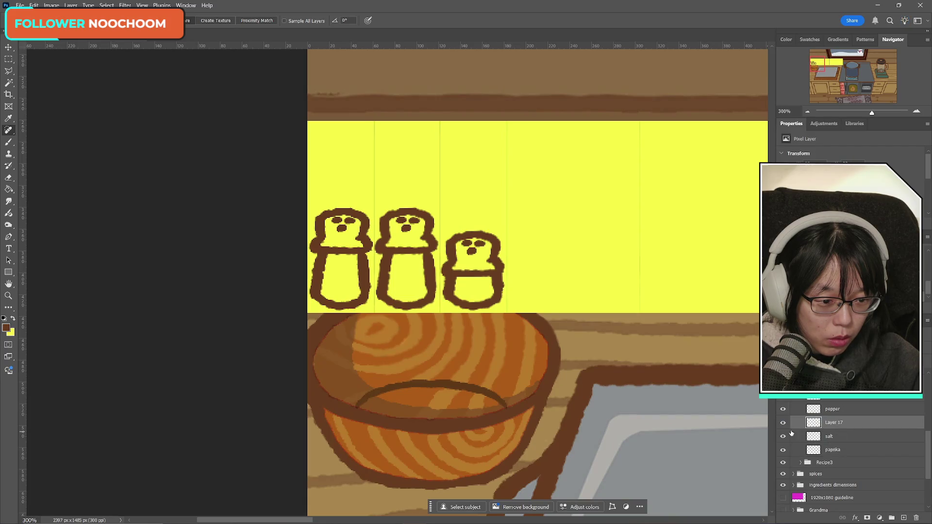
pyautogui.click(783, 438)
pyautogui.click(782, 437)
pyautogui.scroll(-1, 848, 427)
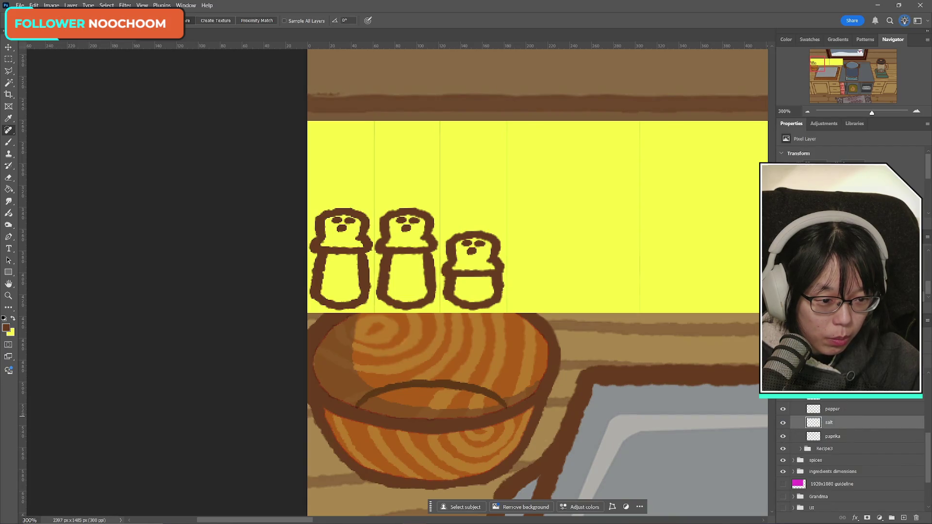
pyautogui.scroll(-1, 848, 401)
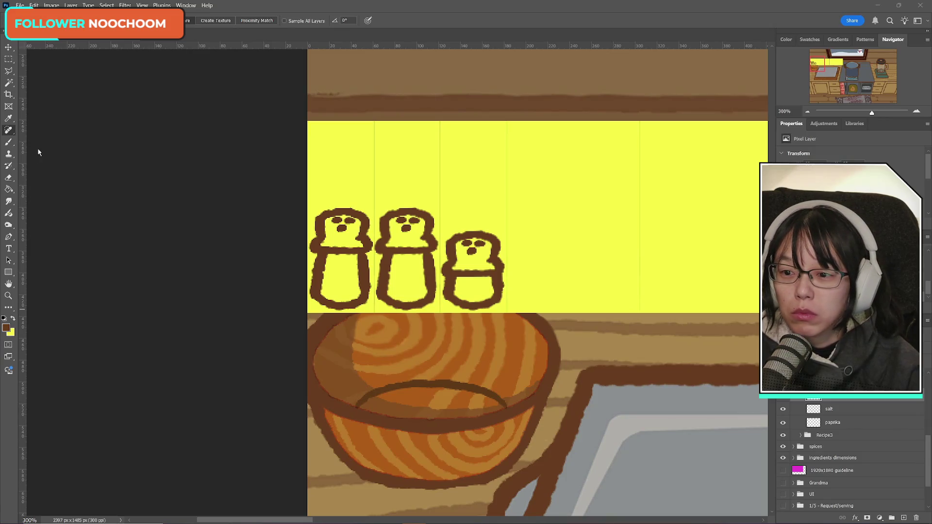
pyautogui.click(9, 143)
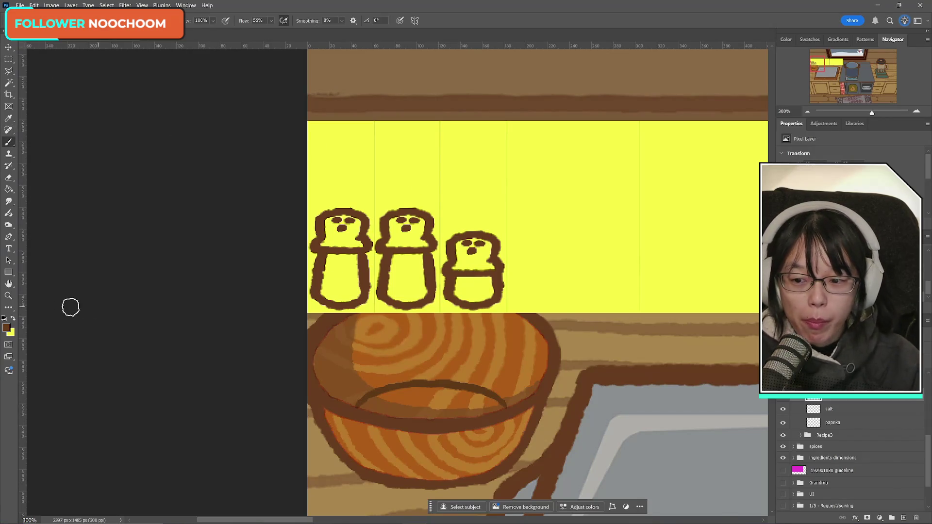
# - Paint the first shaker's body pale cream on a new layer above salt
pyautogui.click(14, 318)
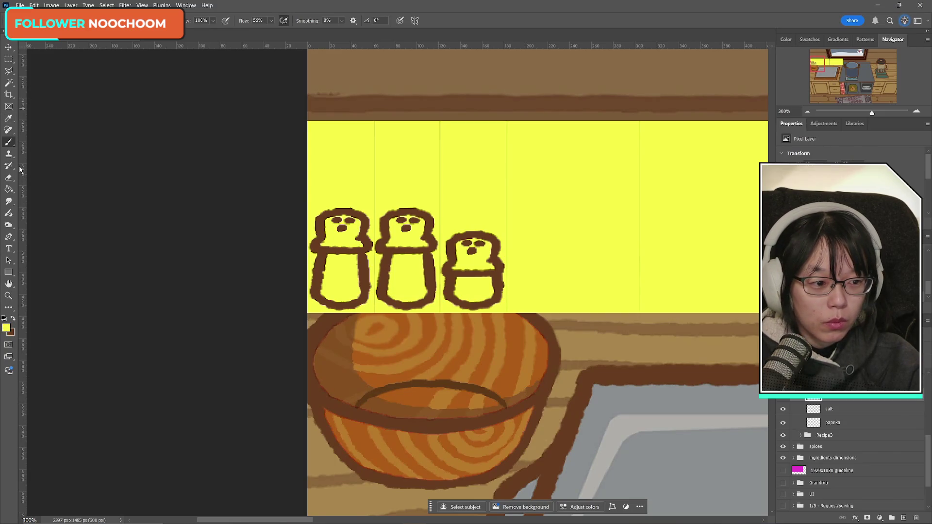
pyautogui.click(7, 328)
pyautogui.moveTo(67, 329); pyautogui.dragTo(74, 324)
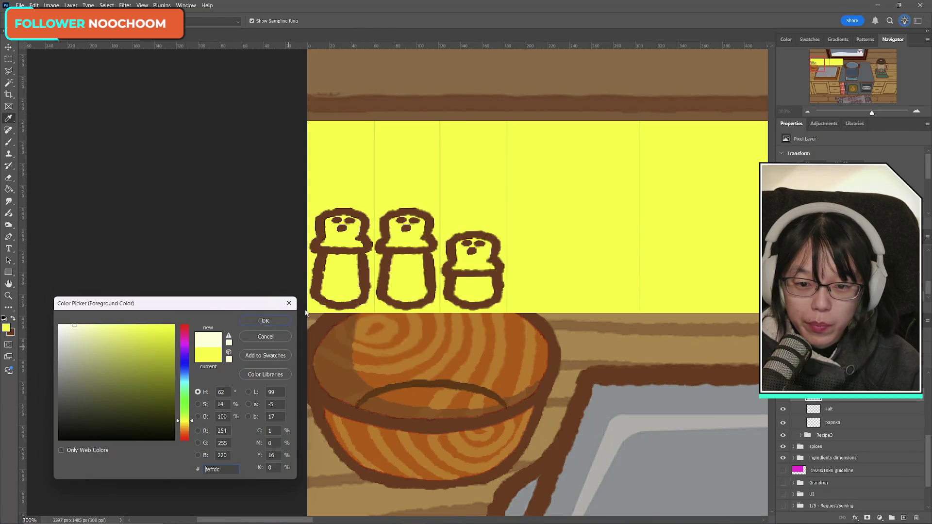
pyautogui.click(250, 321)
pyautogui.press('b')
pyautogui.click(841, 410)
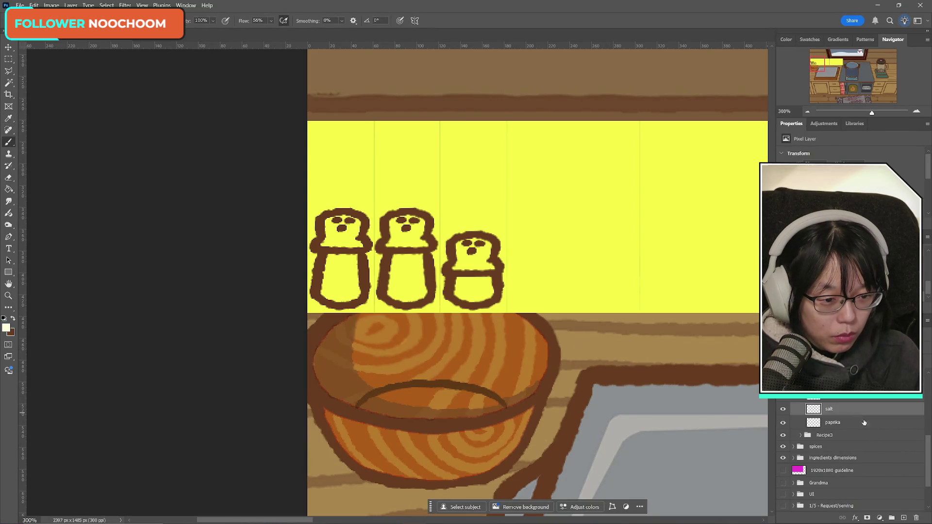
pyautogui.keyDown('ctrl'); pyautogui.click(904, 518); pyautogui.keyUp('ctrl')
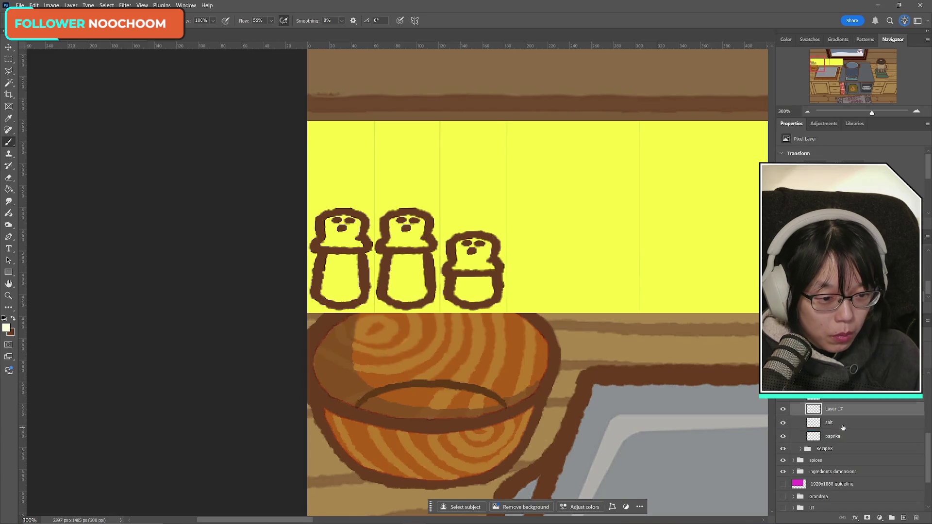
pyautogui.moveTo(324, 265)
pyautogui.mouseDown()
pyautogui.moveTo(351, 264)
pyautogui.moveTo(332, 274)
pyautogui.mouseUp()
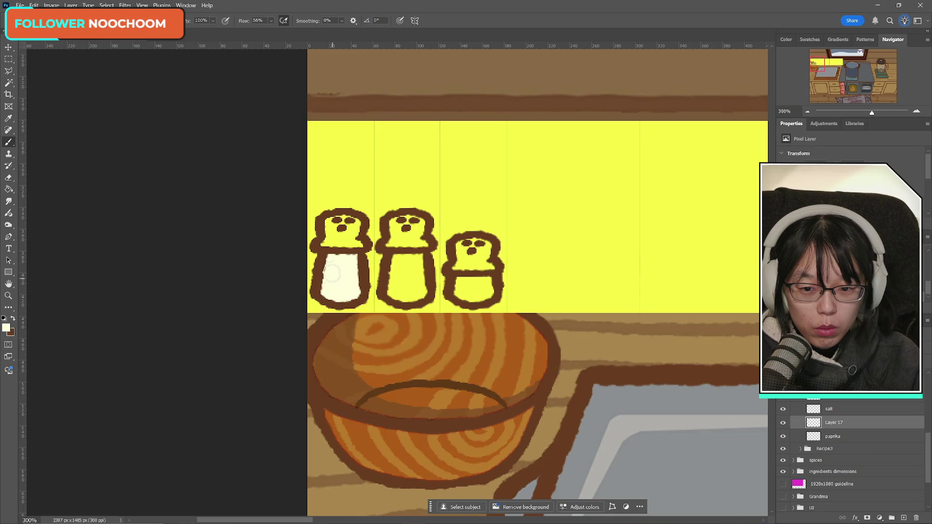
# - On another new layer, brush the middle shaker's body medium grey 74746f
pyautogui.click(843, 409)
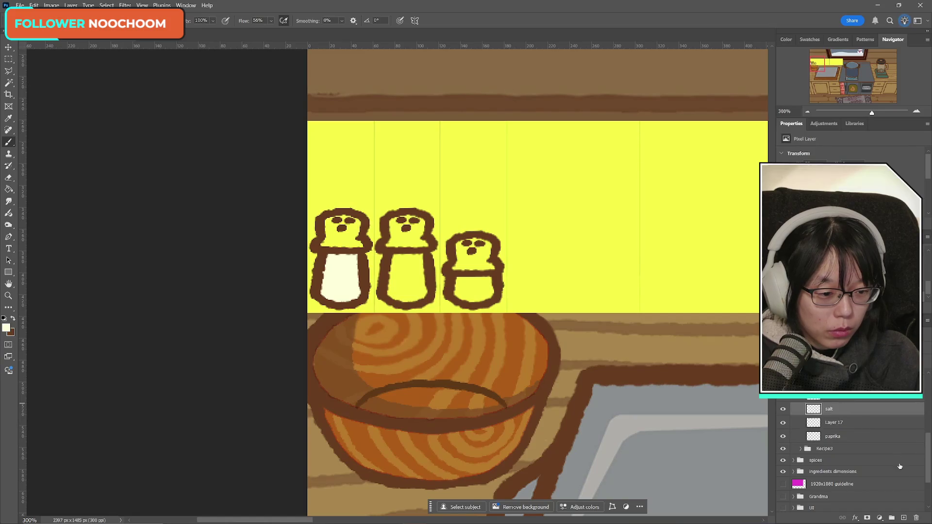
pyautogui.click(904, 518)
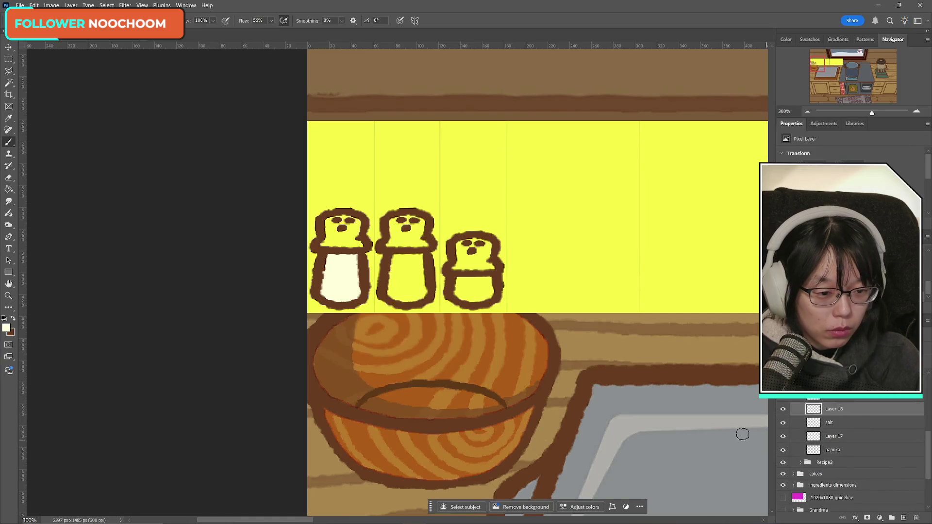
pyautogui.click(6, 328)
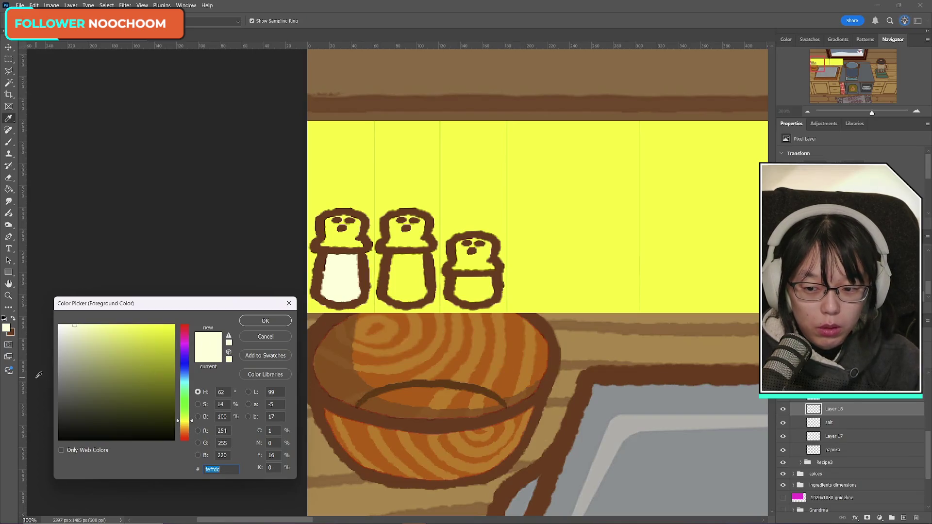
pyautogui.click(70, 392)
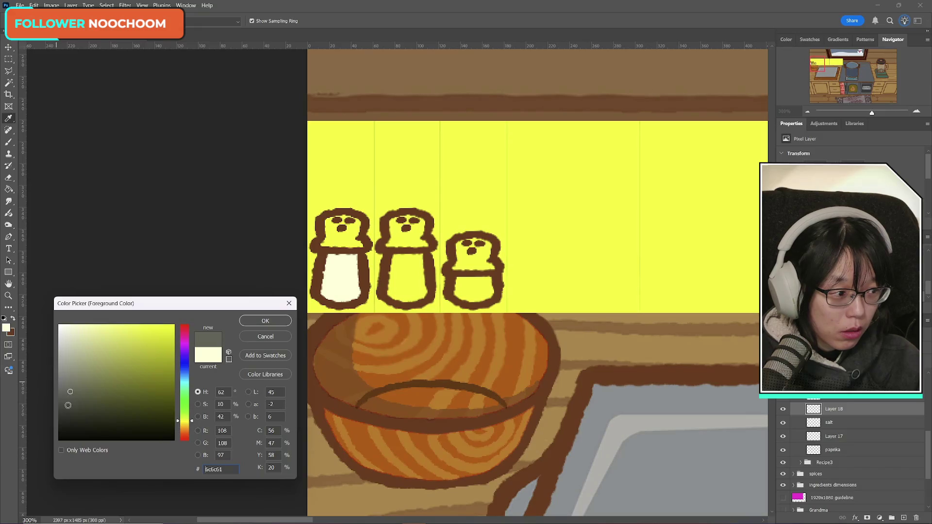
pyautogui.click(69, 406)
pyautogui.click(65, 397)
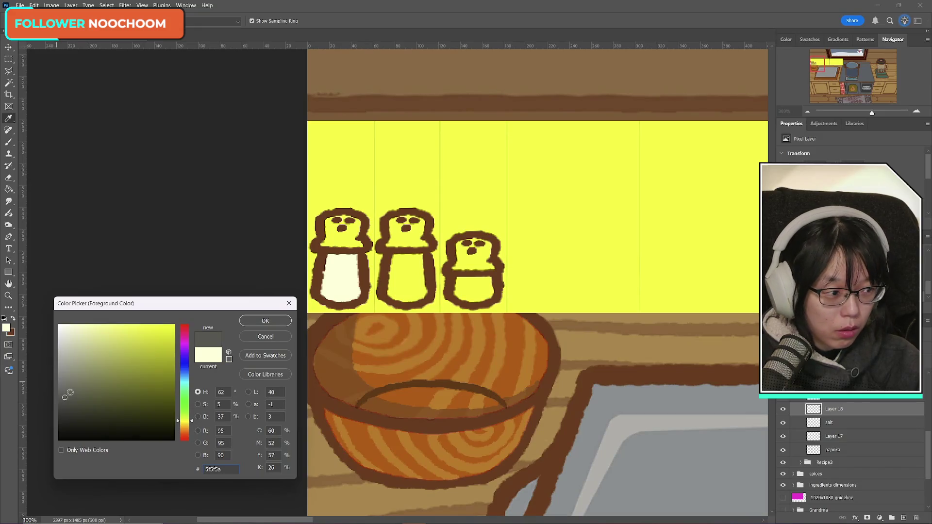
pyautogui.click(64, 388)
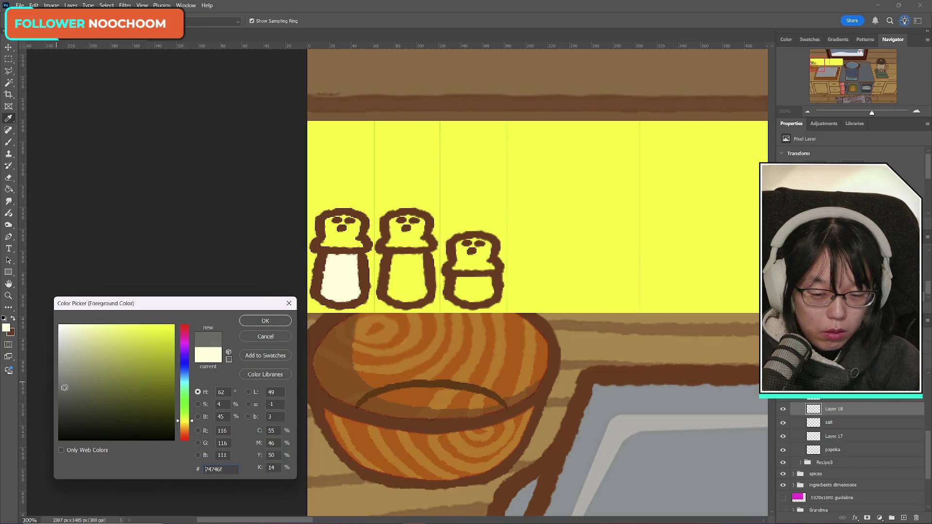
pyautogui.click(265, 321)
pyautogui.press('b')
pyautogui.moveTo(395, 279)
pyautogui.mouseDown()
pyautogui.moveTo(398, 258)
pyautogui.moveTo(407, 294)
pyautogui.mouseUp()
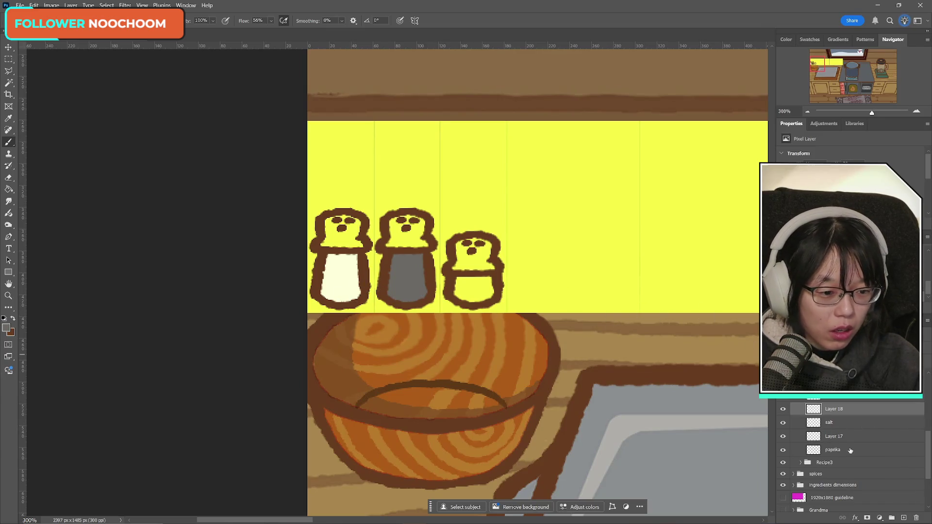
# - Add a new layer and move it beneath the paprika layer
pyautogui.click(850, 450)
pyautogui.click(903, 517)
pyautogui.doubleClick(841, 451)
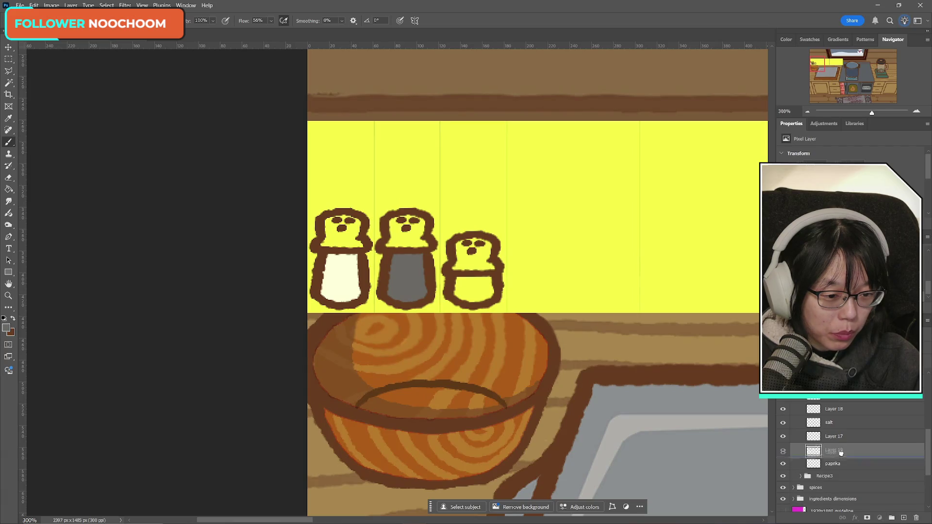
pyautogui.moveTo(841, 453); pyautogui.dragTo(840, 469)
# - Sample the bowl's orange, adjust it to d17620, and brush the third shaker's body
pyautogui.click(10, 329)
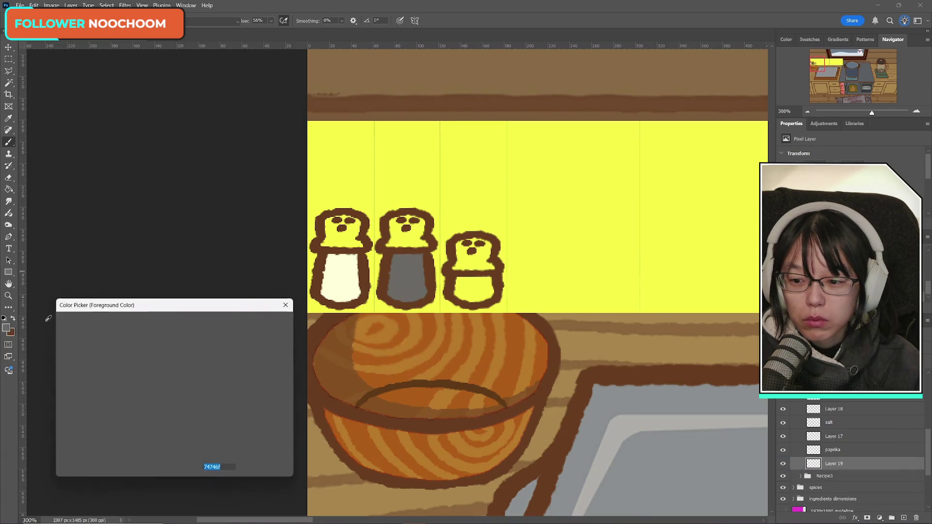
pyautogui.click(355, 409)
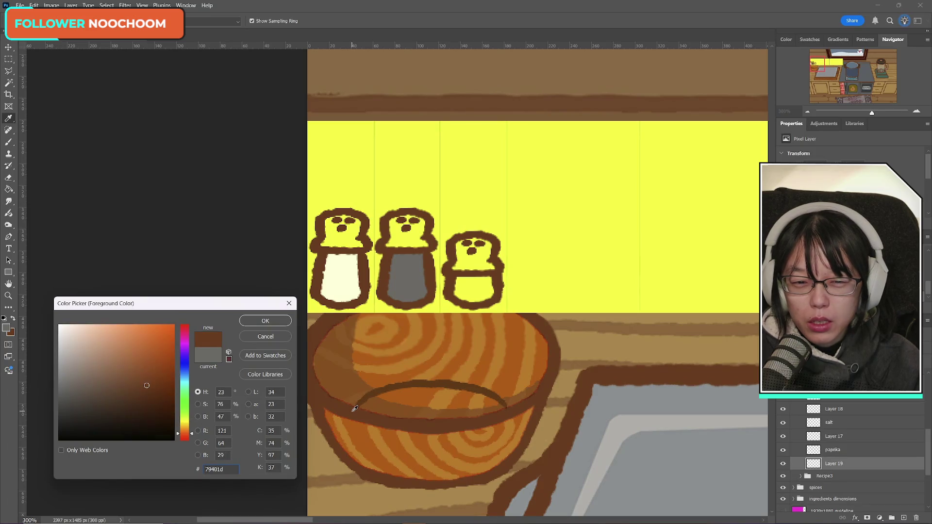
pyautogui.click(343, 380)
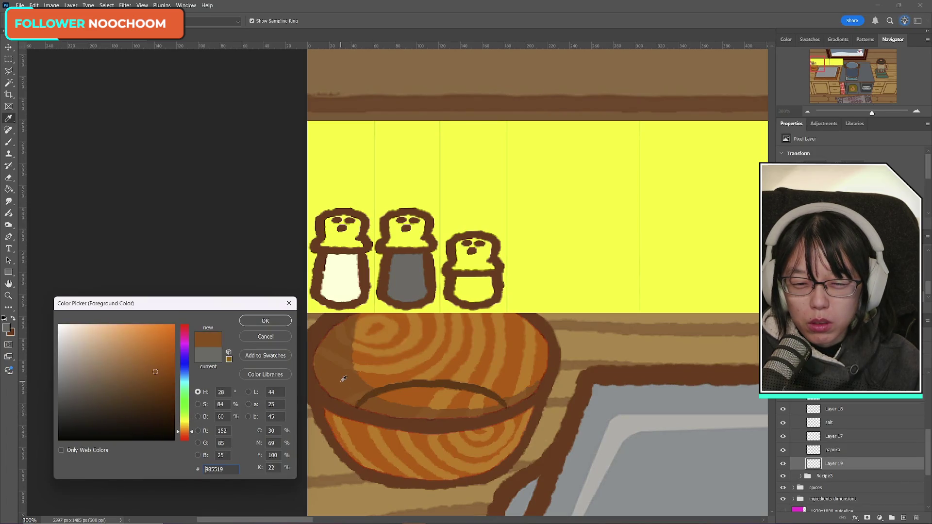
pyautogui.click(379, 379)
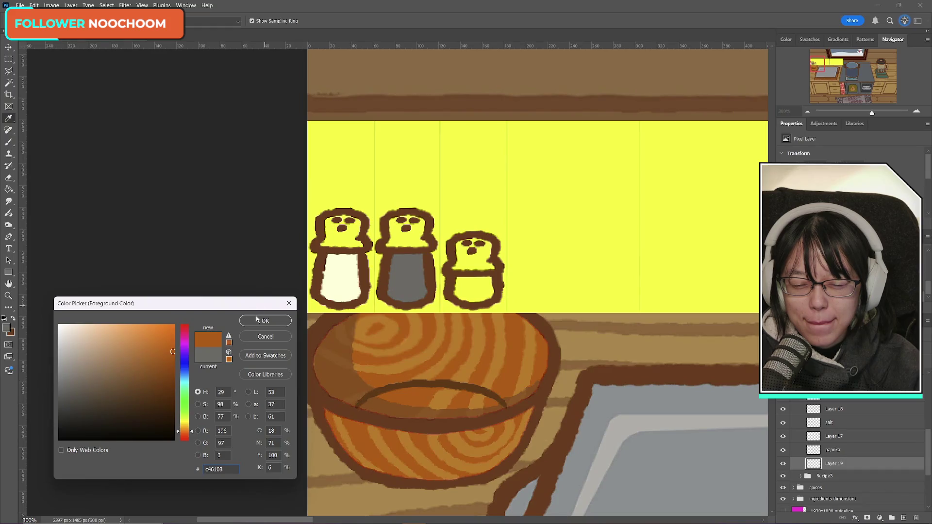
pyautogui.click(164, 347)
pyautogui.click(158, 346)
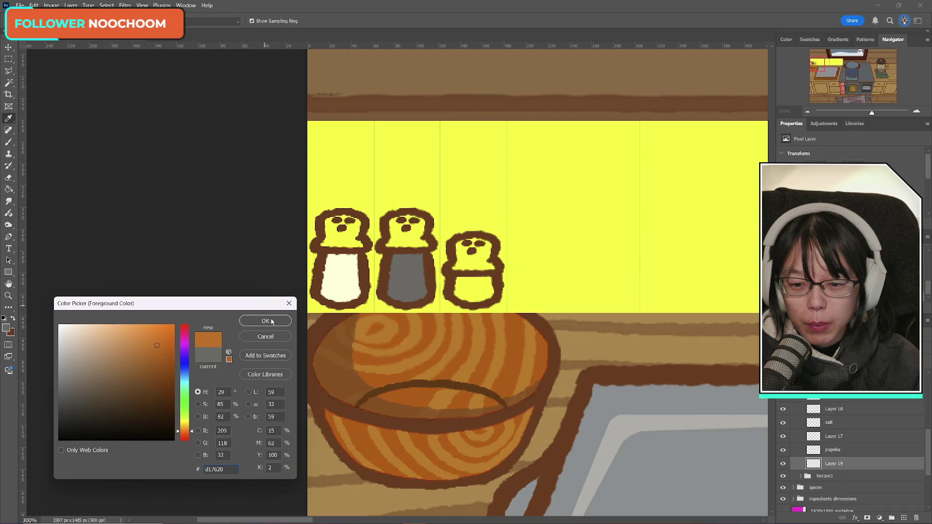
pyautogui.click(272, 322)
pyautogui.press('b')
pyautogui.moveTo(460, 281)
pyautogui.mouseDown()
pyautogui.moveTo(456, 290)
pyautogui.moveTo(488, 301)
pyautogui.mouseUp()
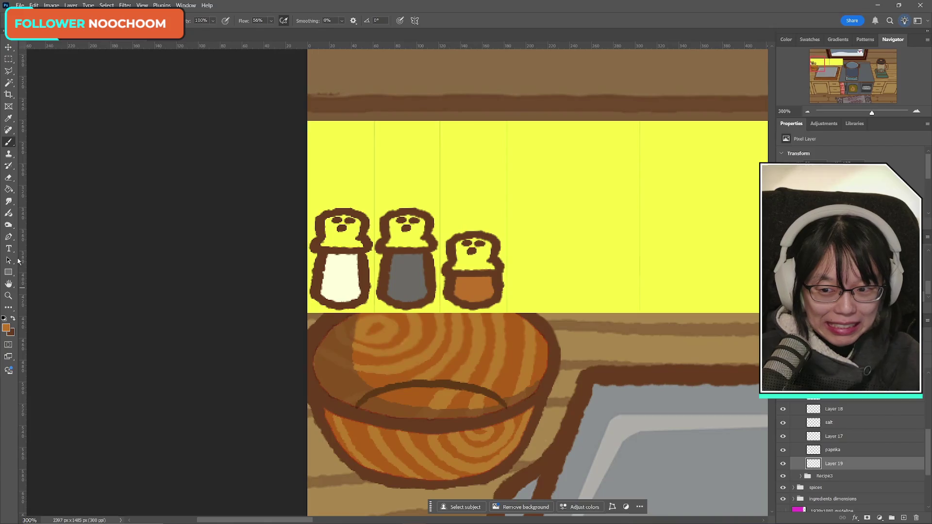
# - Sample a light grey from the canvas and paint the third shaker's lid grey
pyautogui.click(6, 328)
pyautogui.click(644, 400)
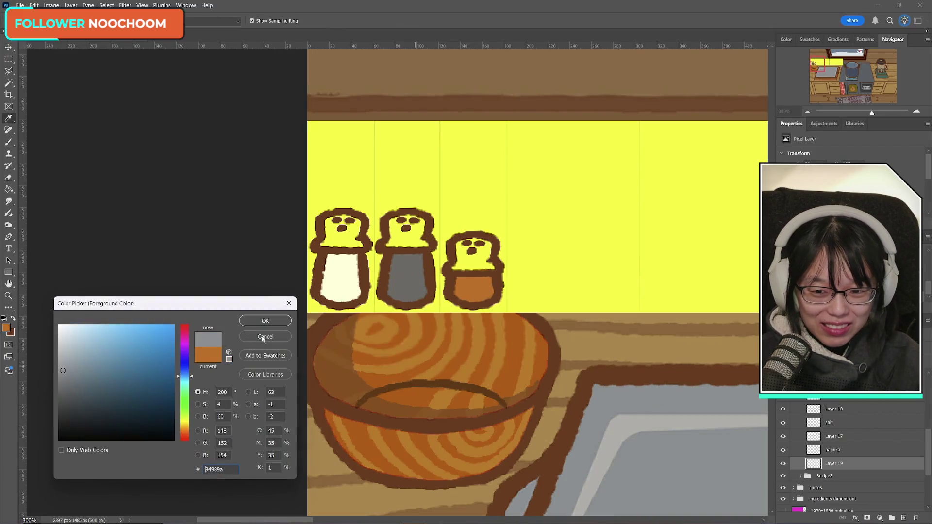
pyautogui.click(284, 322)
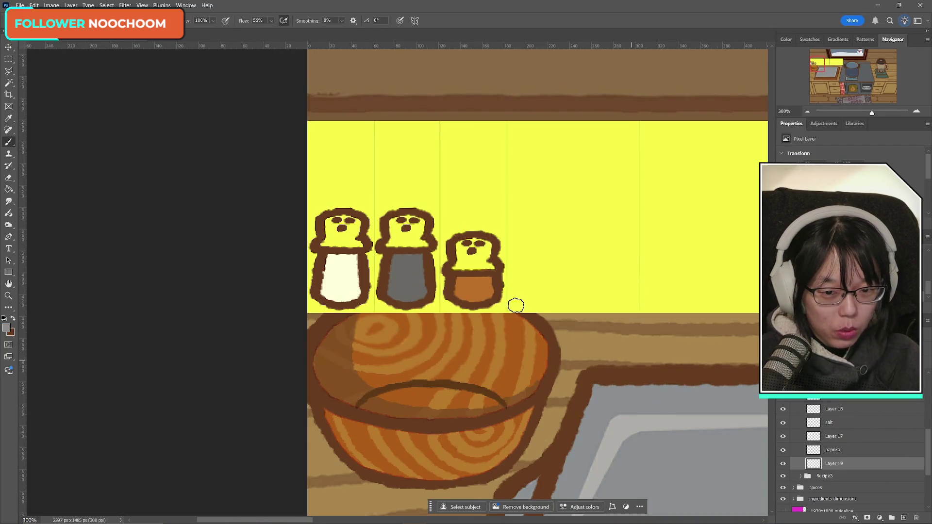
pyautogui.moveTo(460, 250)
pyautogui.mouseDown()
pyautogui.moveTo(465, 266)
pyautogui.moveTo(492, 267)
pyautogui.mouseUp()
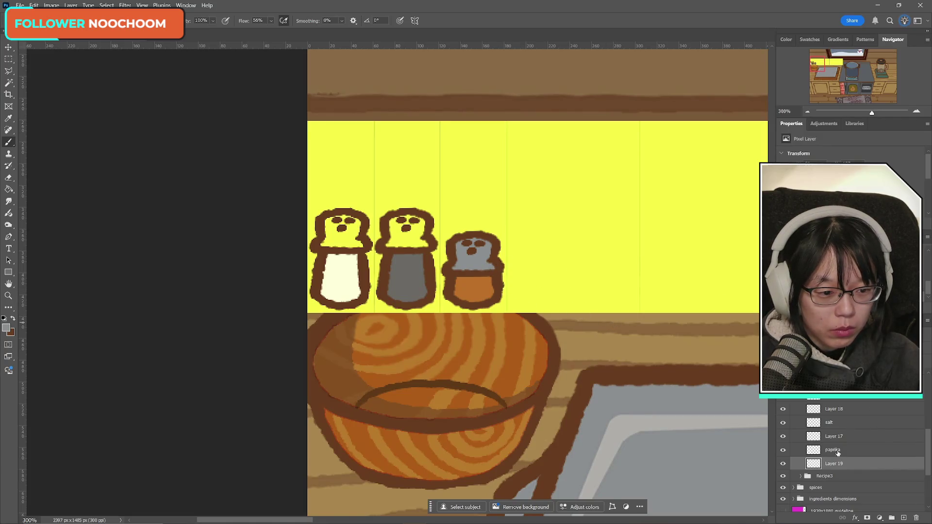
# - Merge Layer 19 into the paprika layer and name the merged layer 'paprika'
pyautogui.click(837, 453)
pyautogui.hotkey('ctrl', 'e')
pyautogui.doubleClick(832, 450)
pyautogui.write('pa')
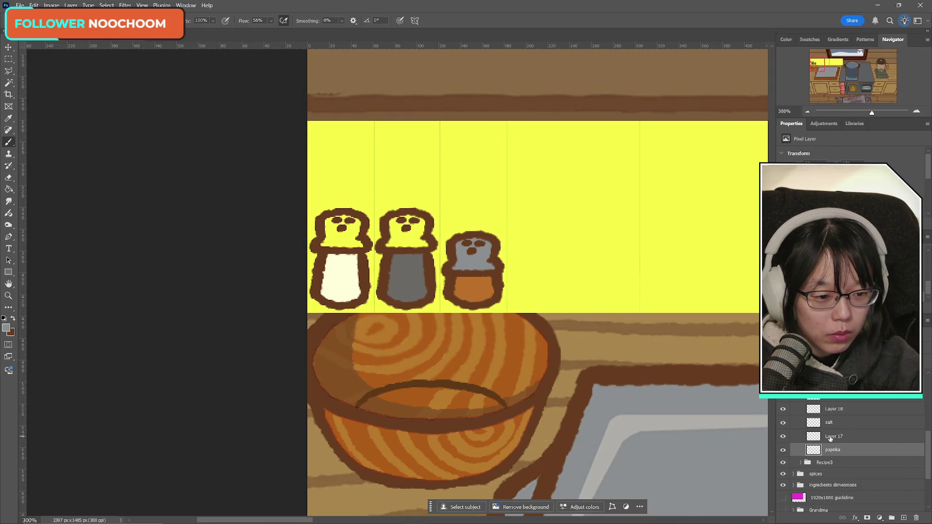
pyautogui.press('Return')
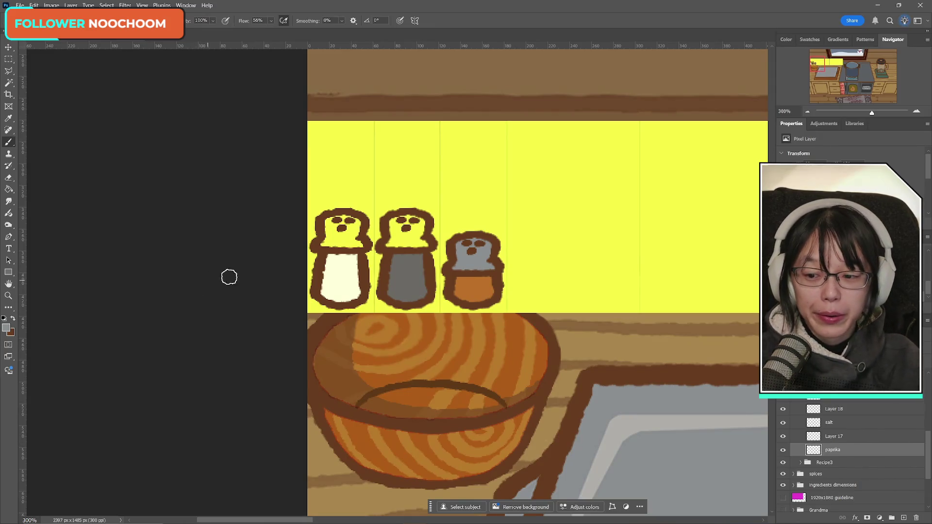
# - Paint the salt shaker's cap grey on Layer 17 and merge it into the salt layer
pyautogui.moveTo(320, 240)
pyautogui.mouseDown()
pyautogui.moveTo(359, 242)
pyautogui.moveTo(346, 230)
pyautogui.mouseUp()
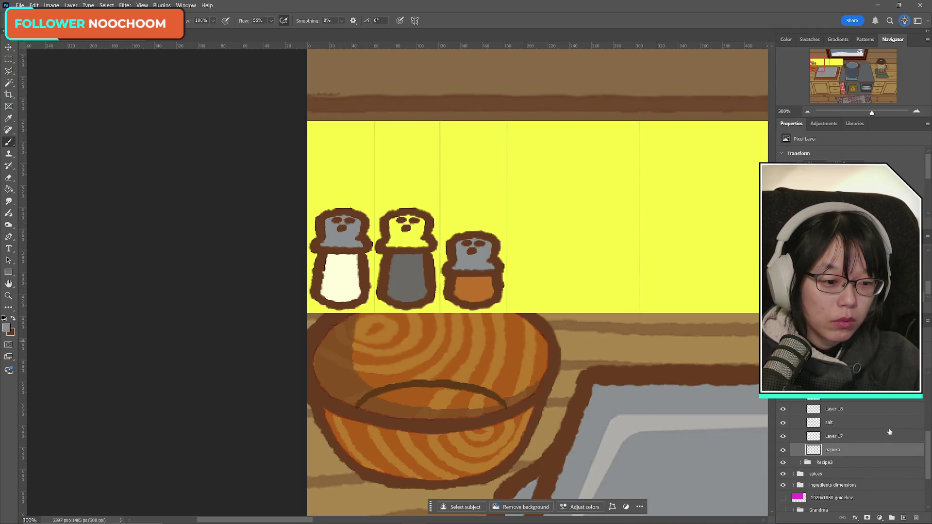
pyautogui.click(840, 426)
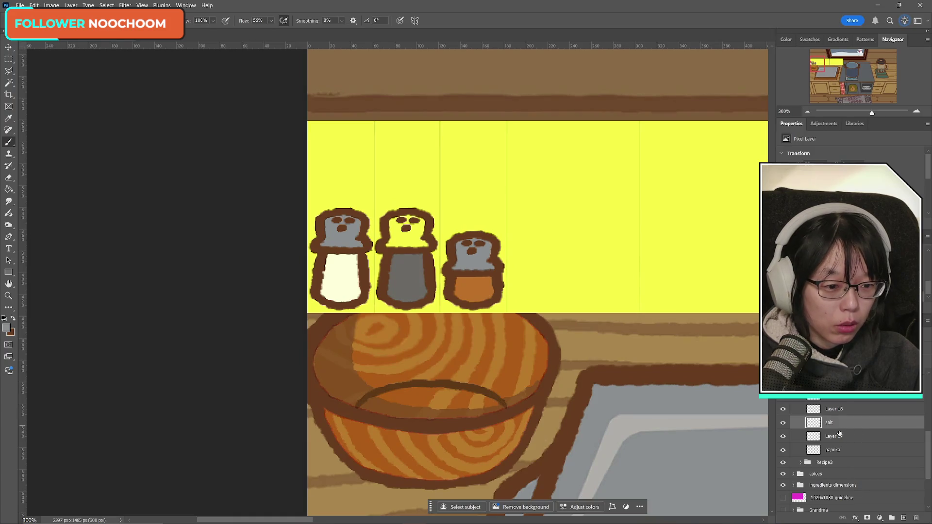
pyautogui.hotkey('ctrl', 'z')
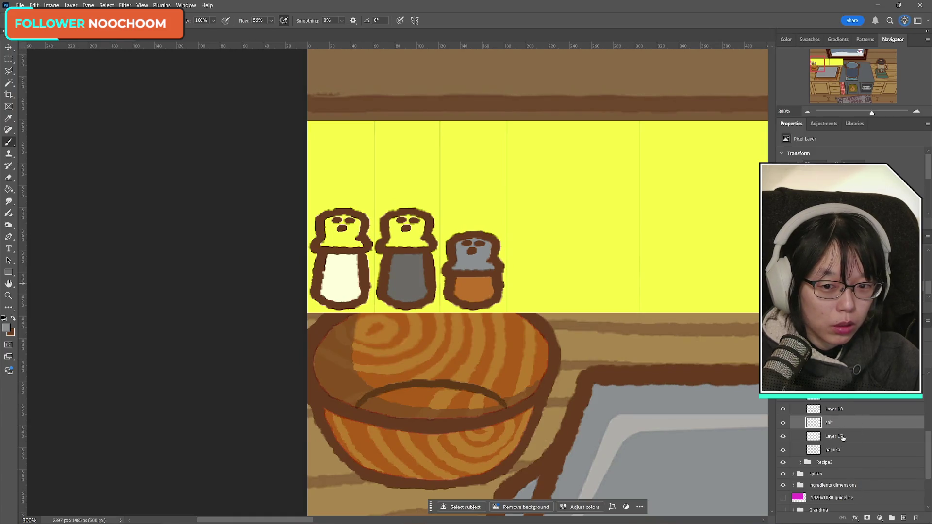
pyautogui.click(843, 436)
pyautogui.moveTo(344, 218)
pyautogui.mouseDown()
pyautogui.moveTo(327, 222)
pyautogui.moveTo(354, 221)
pyautogui.mouseUp()
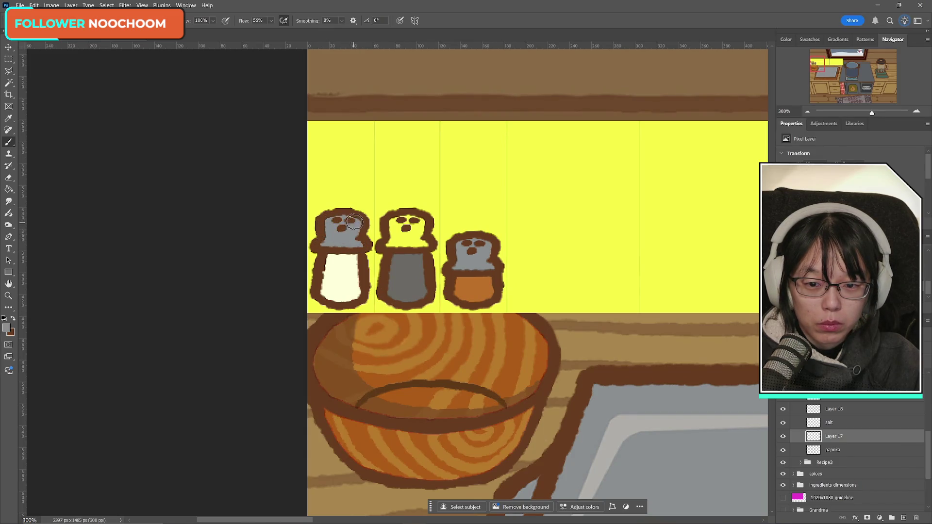
pyautogui.keyDown('shift'); pyautogui.click(838, 428); pyautogui.keyUp('shift')
pyautogui.hotkey('ctrl', 'e')
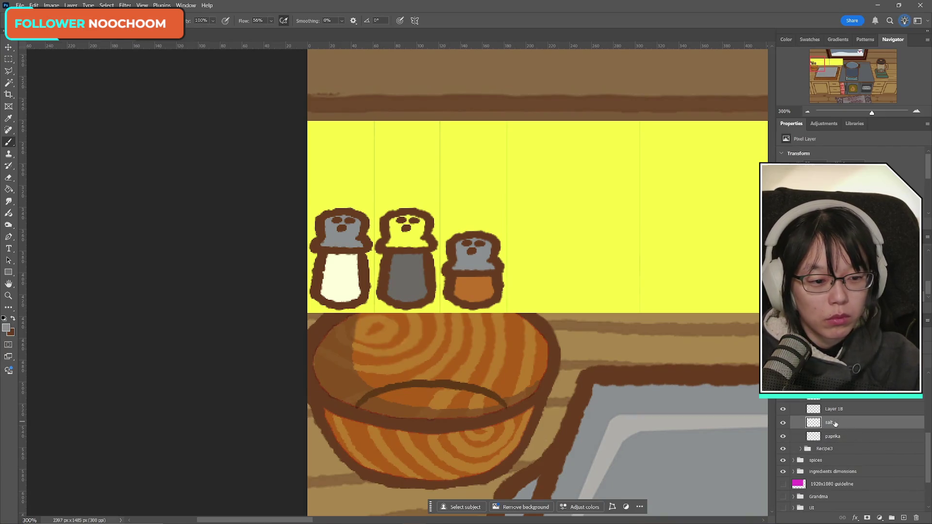
# - Paint the middle shaker's cap grey on Layer 18
pyautogui.click(783, 409)
pyautogui.click(784, 409)
pyautogui.click(830, 408)
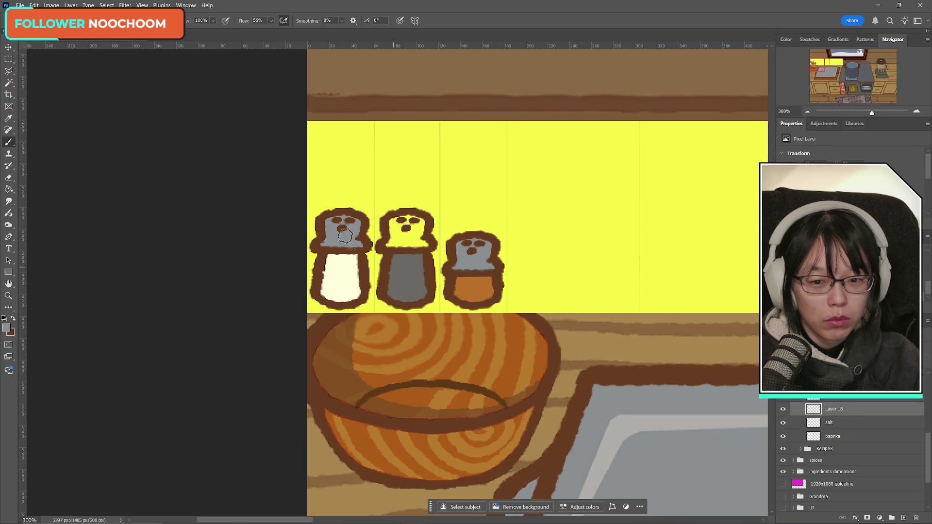
pyautogui.moveTo(386, 243); pyautogui.dragTo(409, 233)
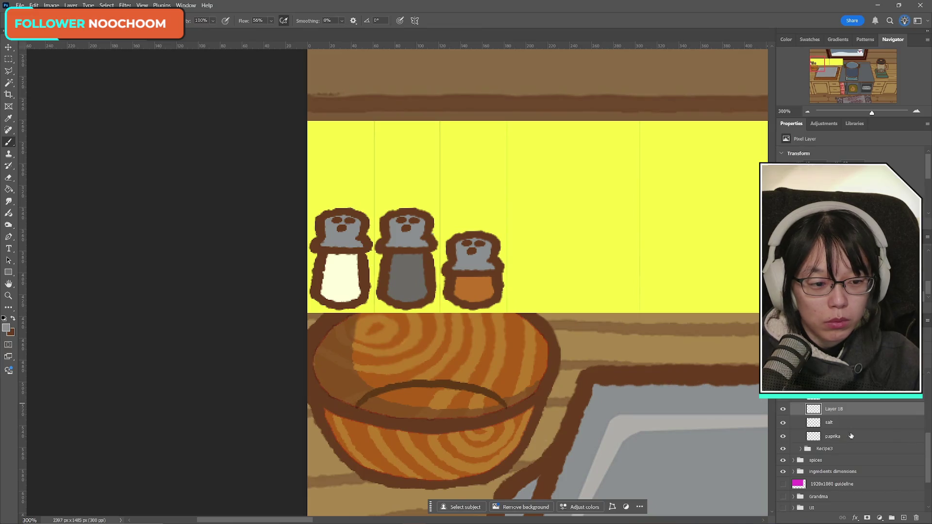
pyautogui.scroll(-1, 835, 400)
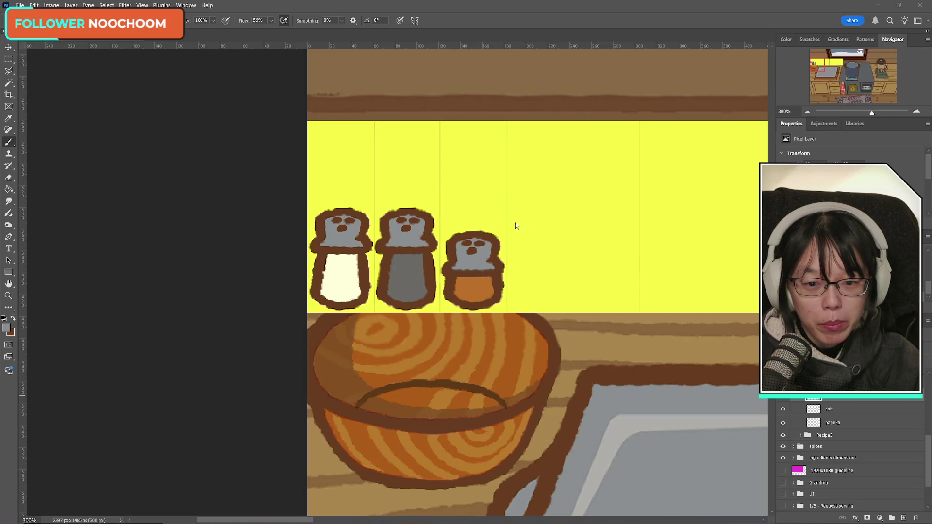
# - Sample a dark brown foreground colour and open the brush presets to choose Classic Cartoonist
pyautogui.click(7, 329)
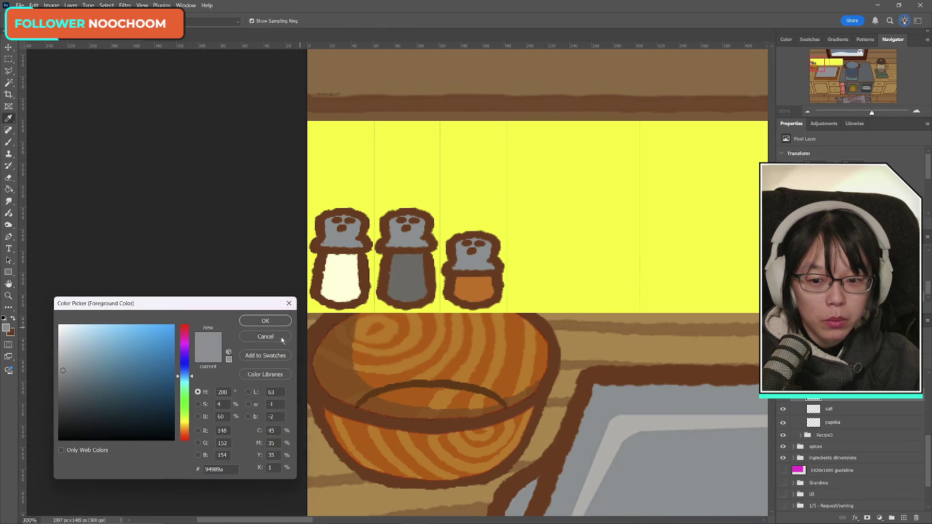
pyautogui.click(265, 336)
pyautogui.moveTo(828, 72); pyautogui.dragTo(843, 73)
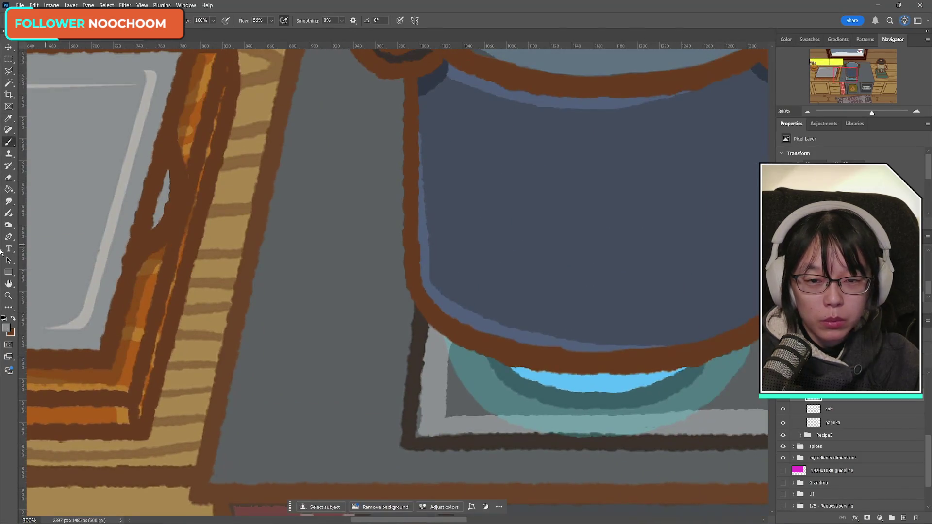
pyautogui.click(6, 329)
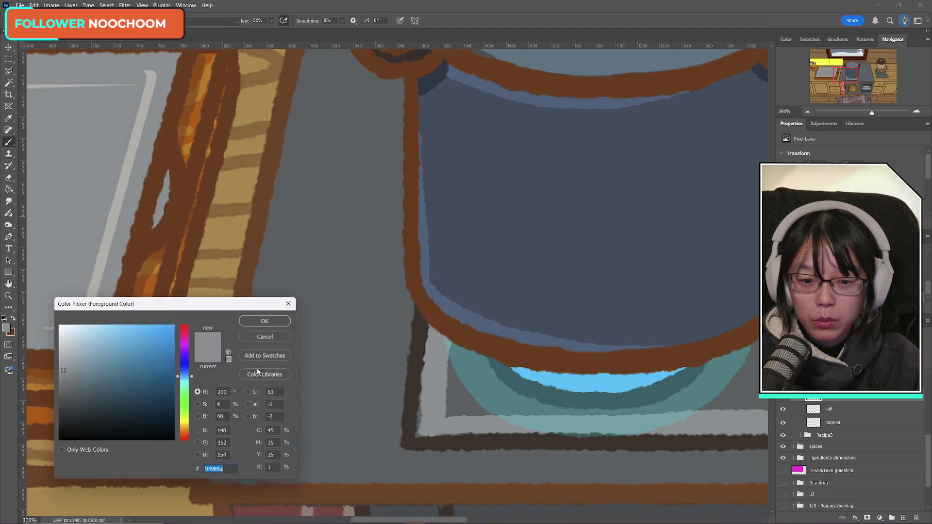
pyautogui.click(413, 407)
pyautogui.click(265, 321)
pyautogui.moveTo(833, 74); pyautogui.dragTo(807, 68)
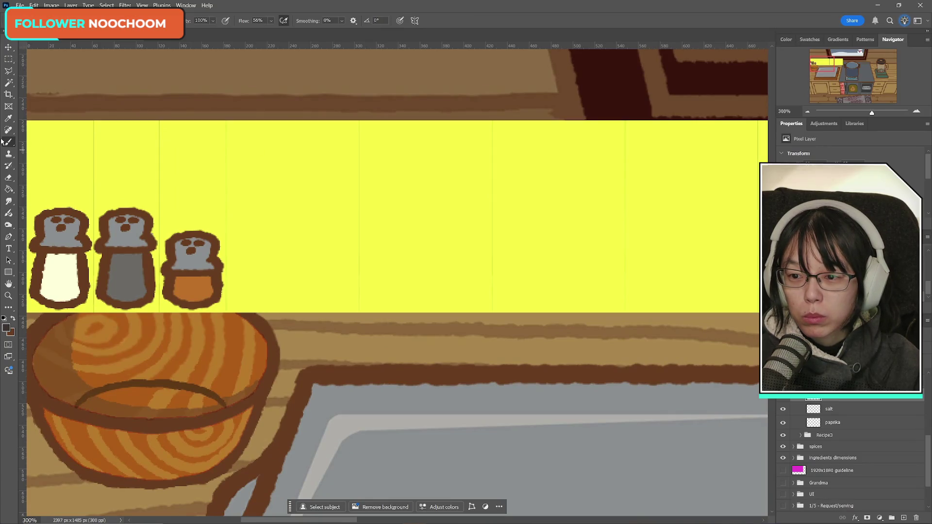
pyautogui.click(29, 21)
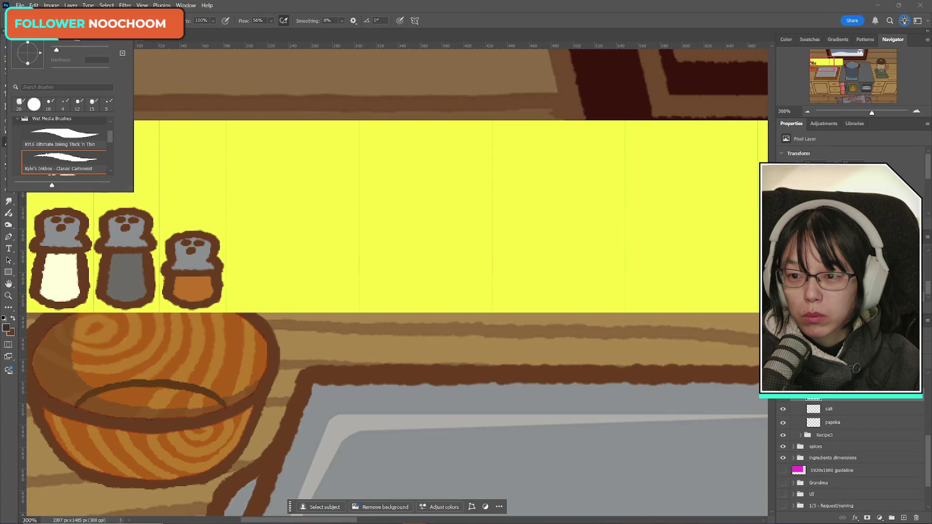
# - Add a new pepper layer and dot five dark specks onto the grey middle shaker
pyautogui.press('Return')
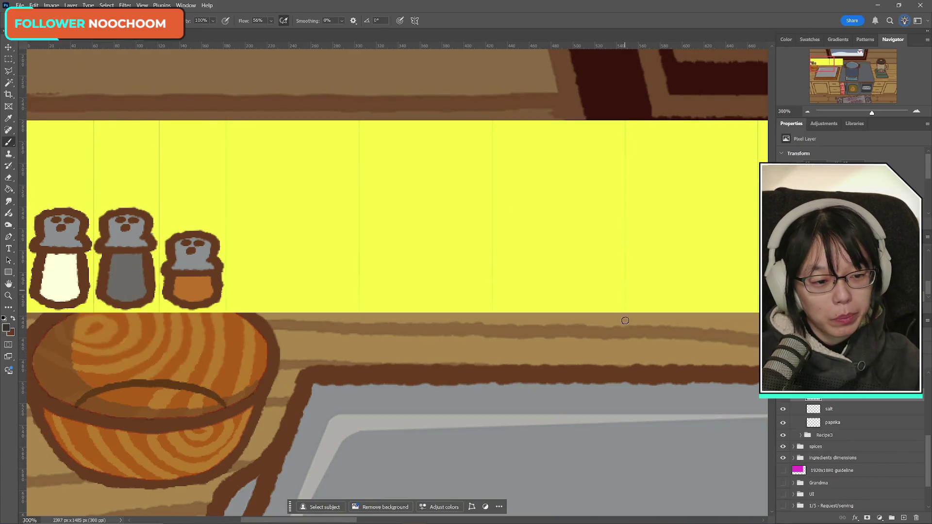
pyautogui.click(904, 518)
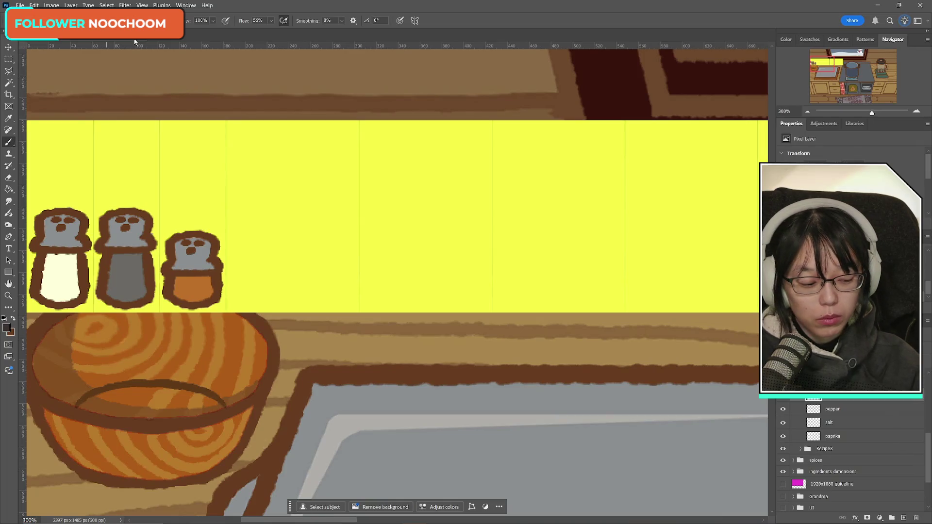
pyautogui.click(113, 286)
pyautogui.click(113, 292)
pyautogui.click(116, 281)
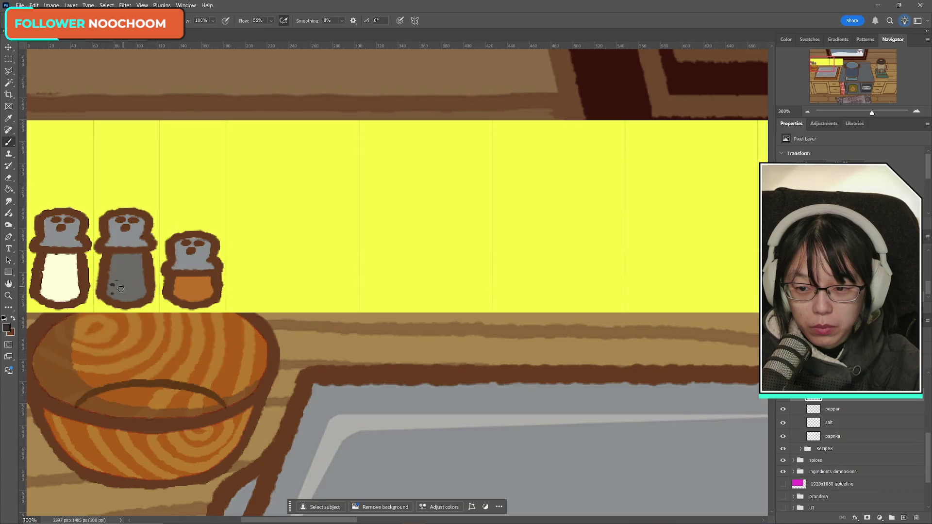
pyautogui.click(119, 290)
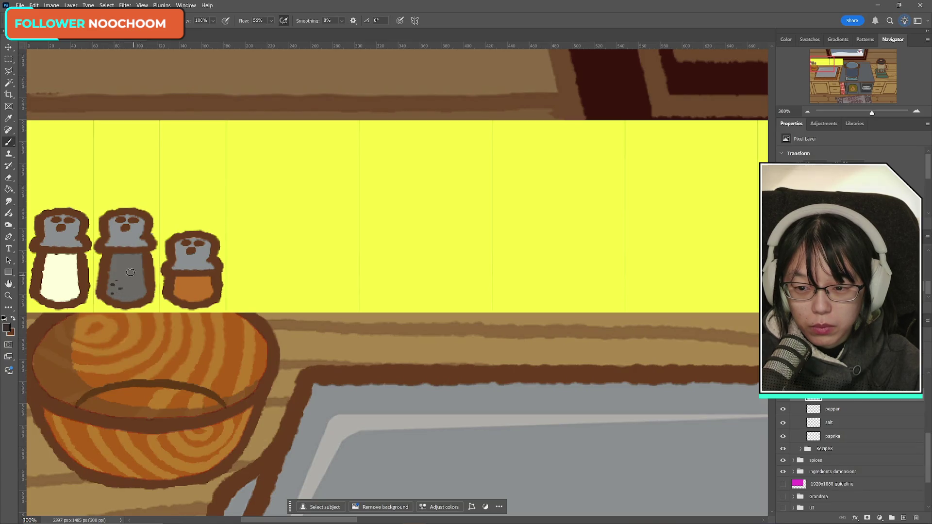
pyautogui.click(118, 288)
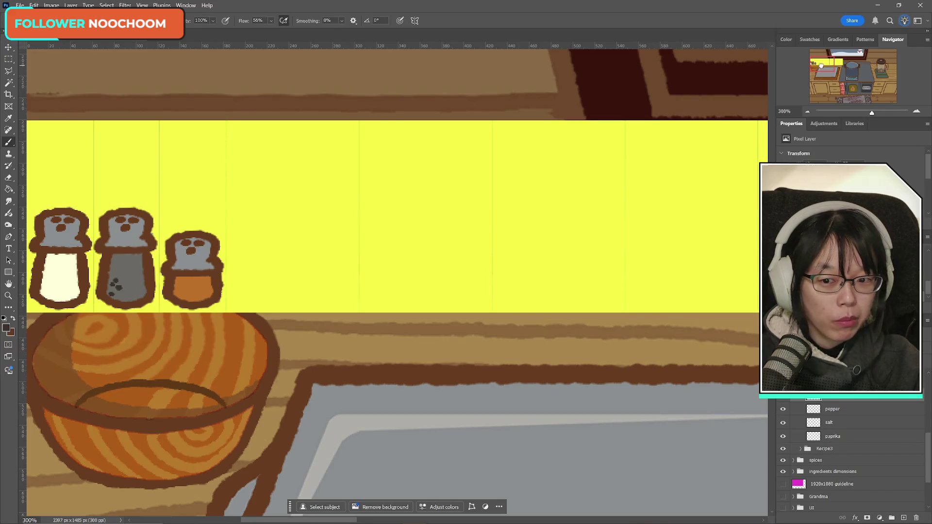
pyautogui.moveTo(809, 77); pyautogui.dragTo(804, 64)
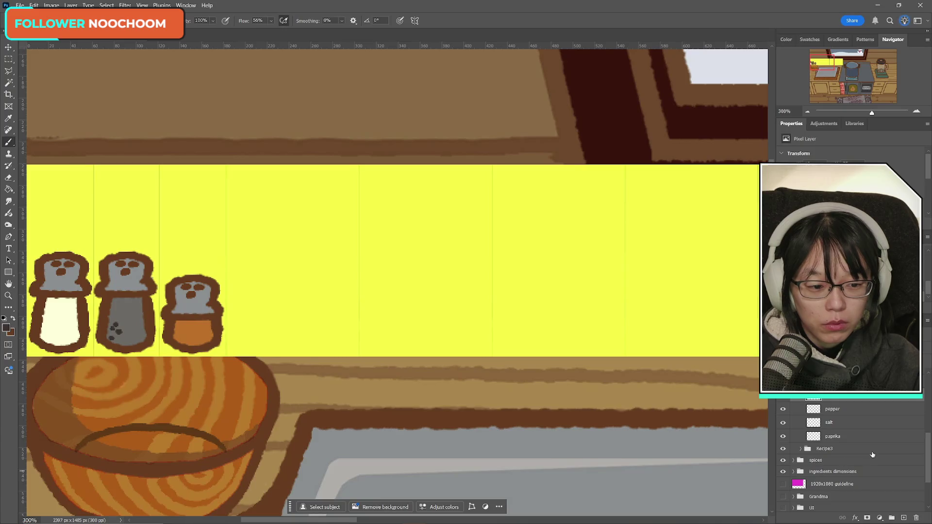
# - Select the pepper layer and zoom out to show the whole kitchen
pyautogui.scroll(1, 866, 456)
pyautogui.click(838, 426)
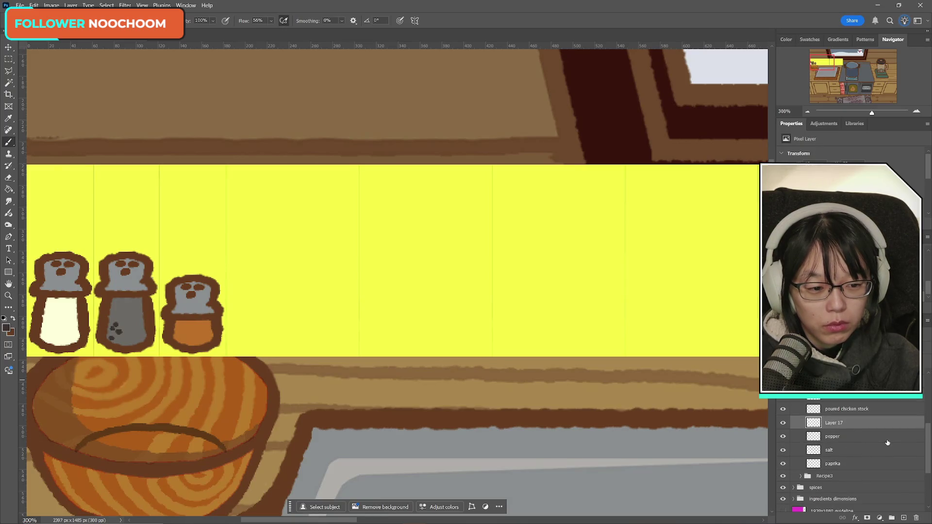
pyautogui.click(8, 296)
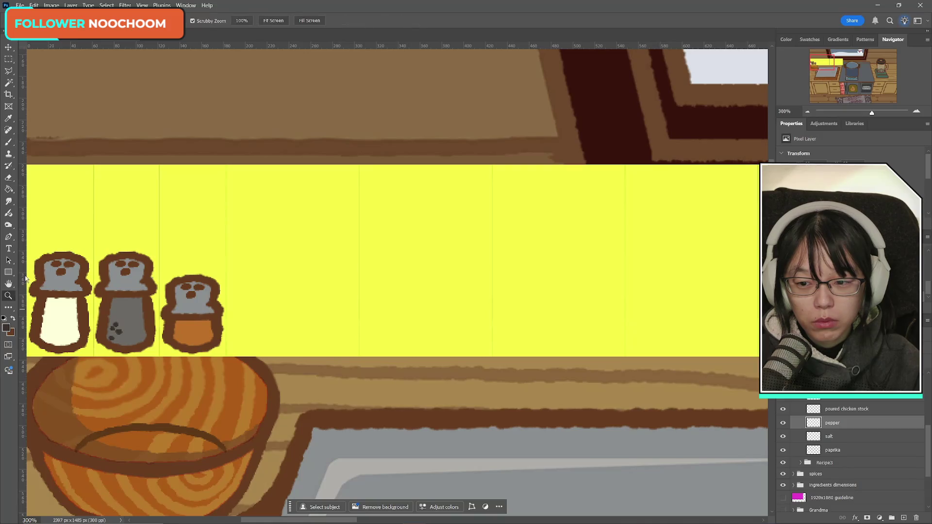
pyautogui.keyDown('alt'); pyautogui.click(485, 338); pyautogui.keyUp('alt')
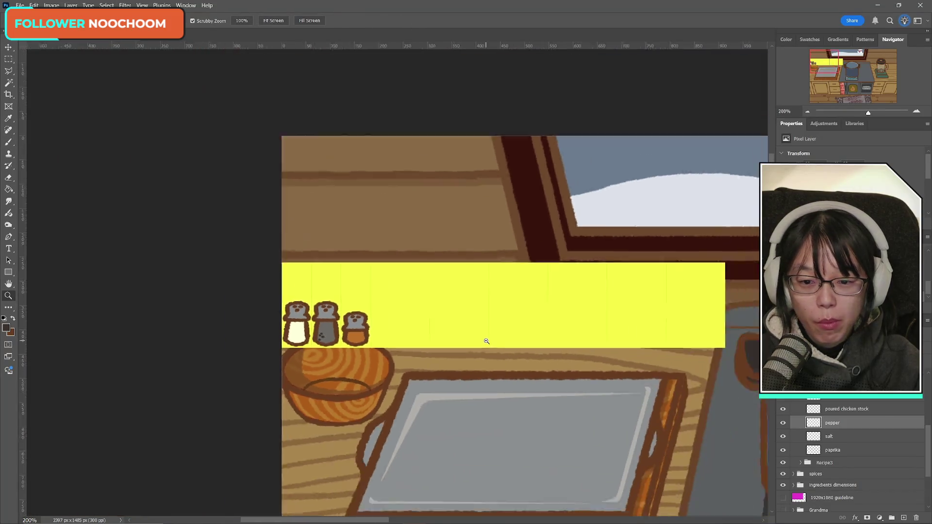
pyautogui.click(808, 74)
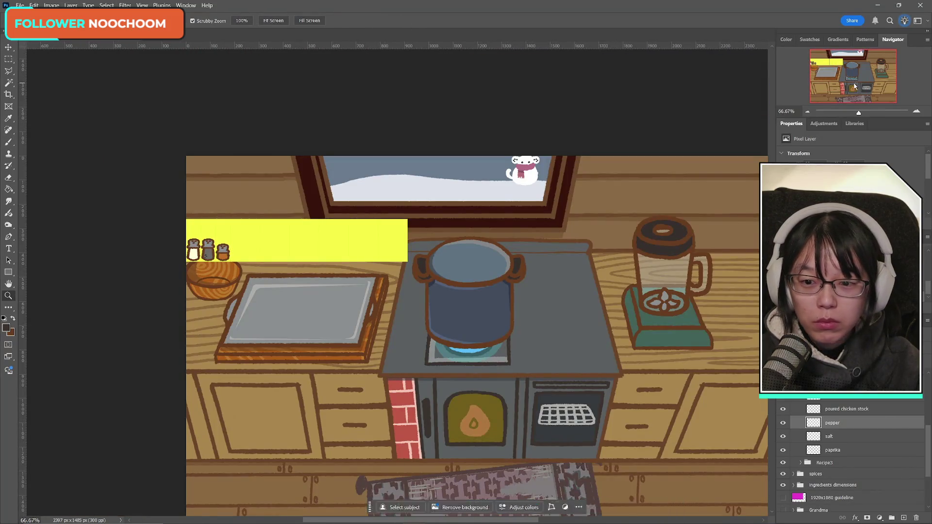
# - Expand the ingredients dimensions group and remove the yellow block behind the shakers
pyautogui.click(8, 59)
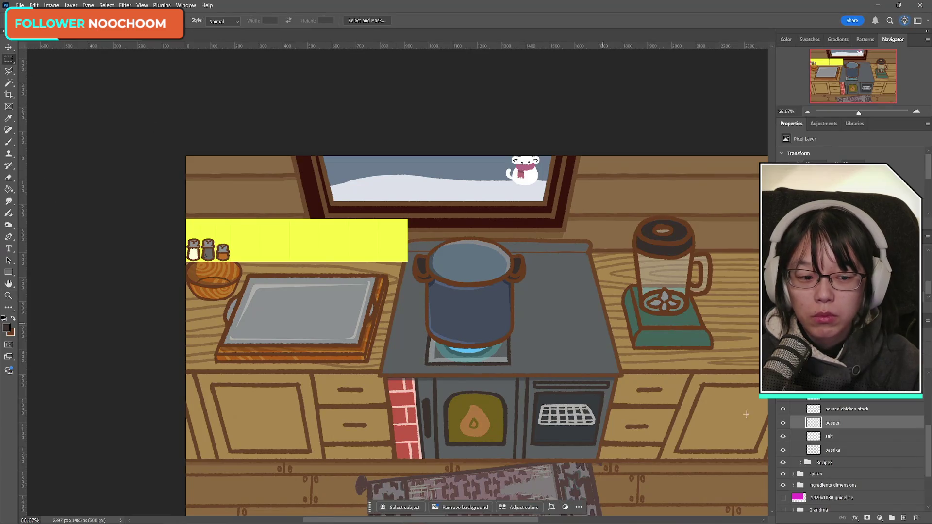
pyautogui.scroll(3, 863, 478)
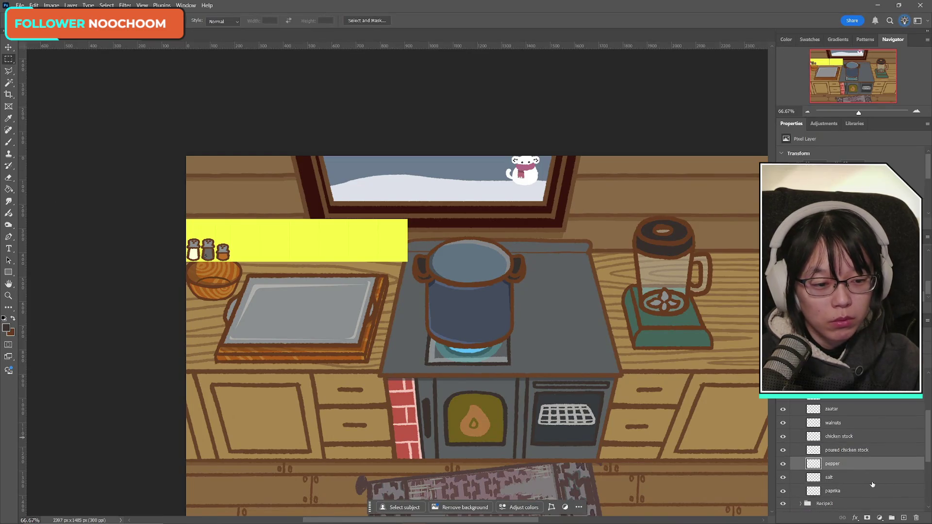
pyautogui.scroll(-3, 873, 485)
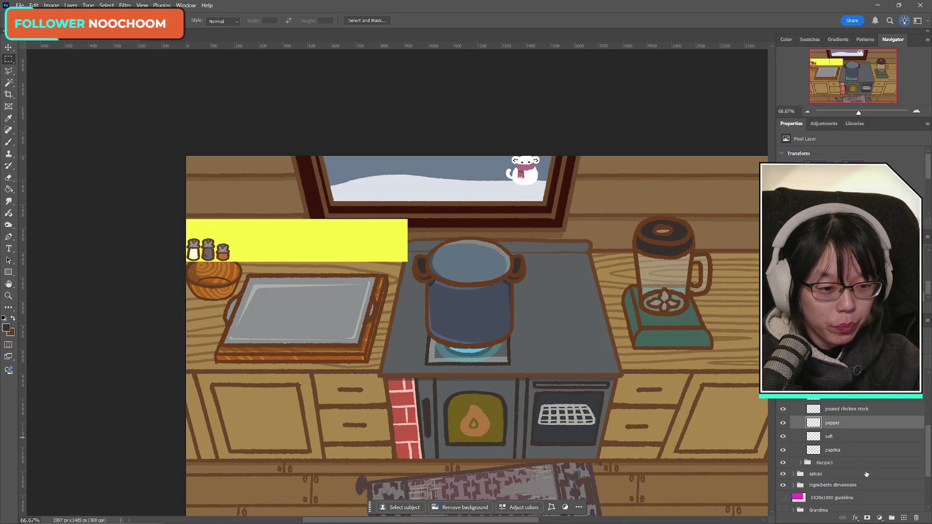
pyautogui.scroll(3, 867, 474)
pyautogui.scroll(2, 869, 474)
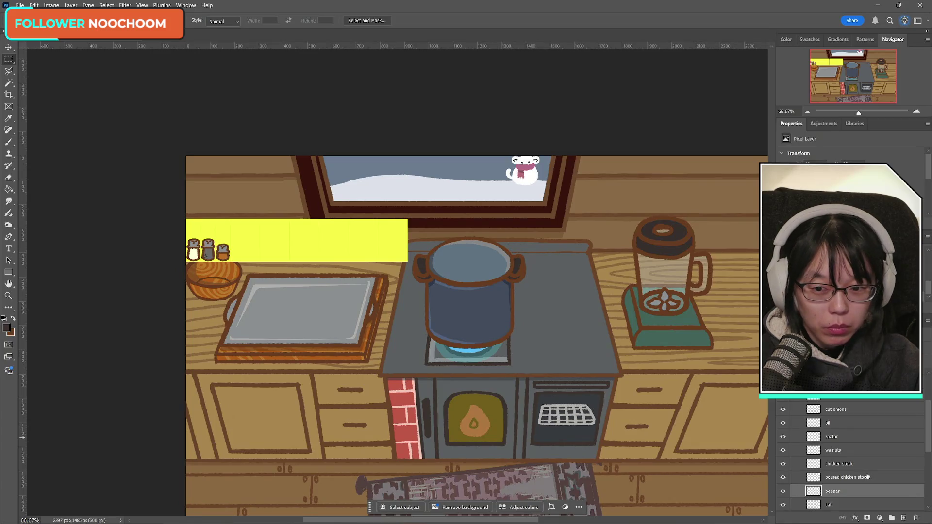
pyautogui.scroll(-2, 864, 482)
pyautogui.scroll(-2, 865, 483)
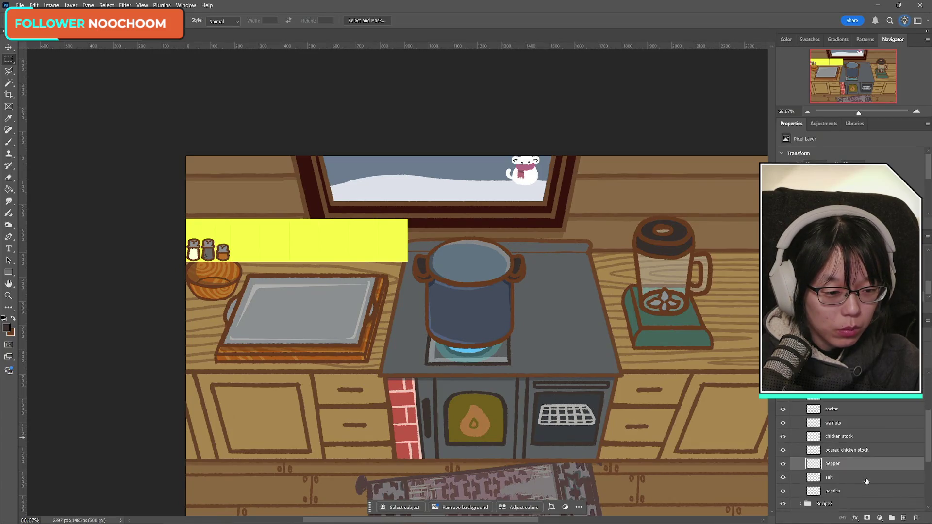
pyautogui.scroll(-3, 868, 483)
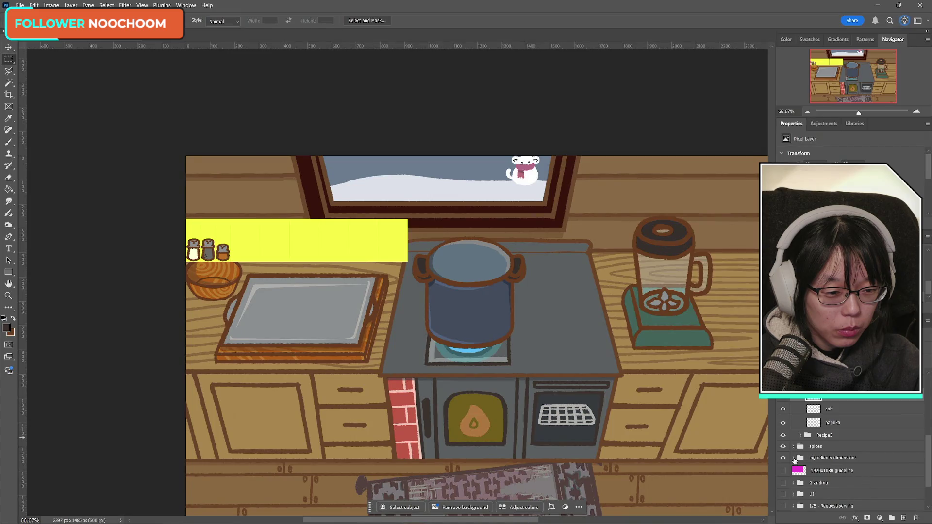
pyautogui.click(794, 457)
pyautogui.scroll(-3, 871, 475)
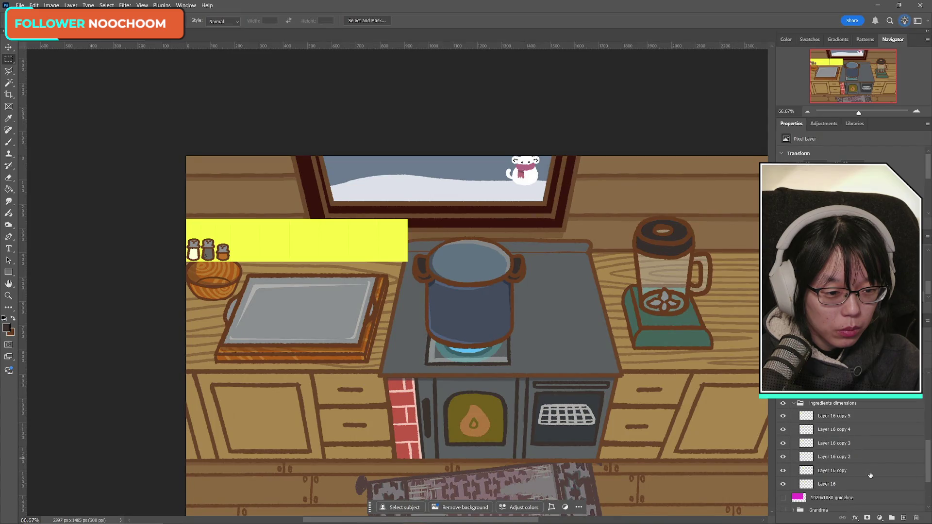
pyautogui.hotkey('ctrl', 'z')
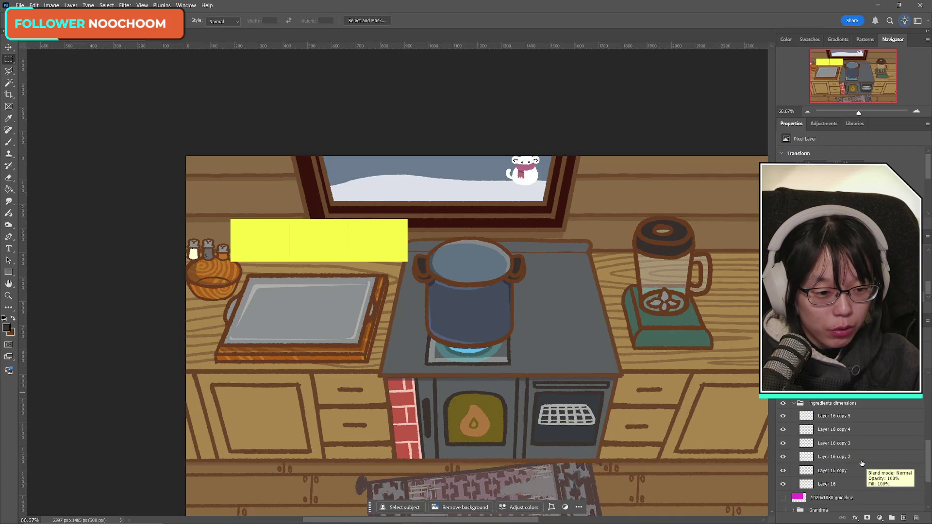
pyautogui.click(782, 416)
pyautogui.click(783, 417)
pyautogui.click(782, 416)
pyautogui.click(782, 416)
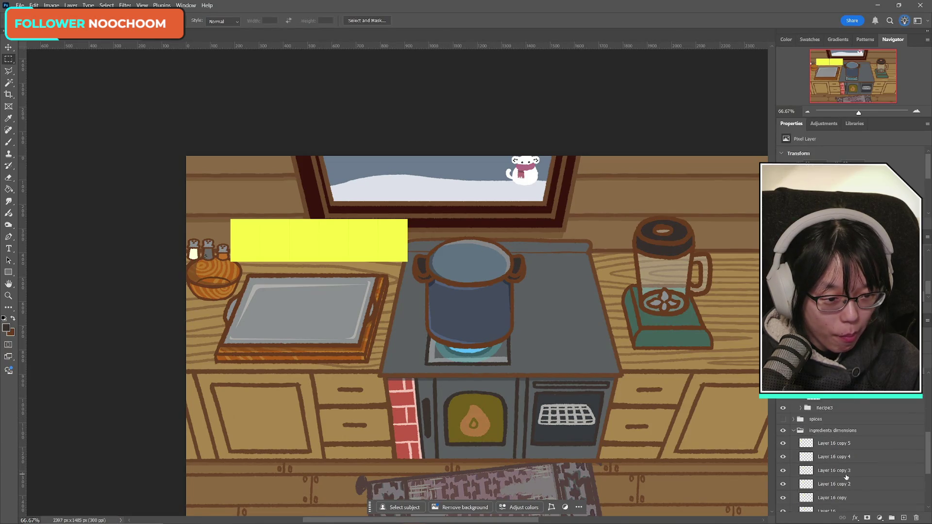
pyautogui.click(783, 416)
pyautogui.click(783, 417)
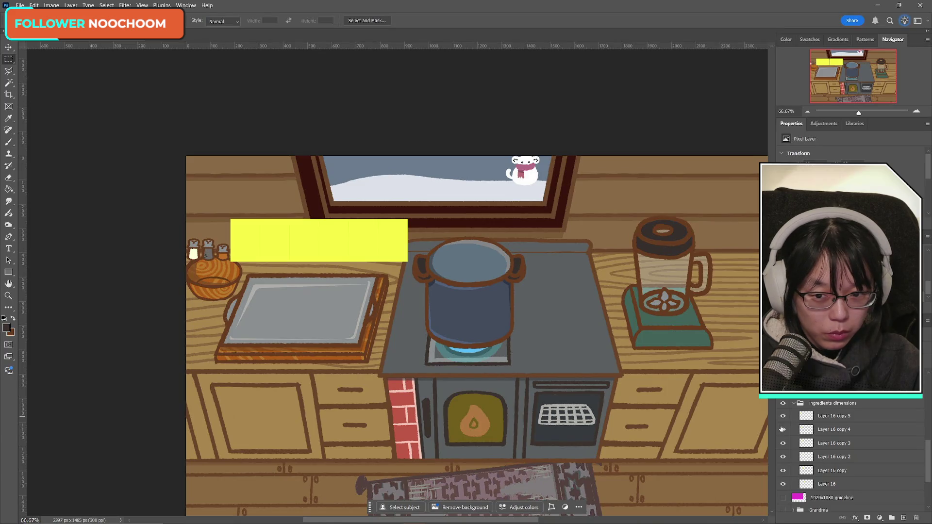
pyautogui.click(782, 430)
pyautogui.click(782, 430)
pyautogui.click(782, 430)
pyautogui.click(782, 431)
pyautogui.click(782, 417)
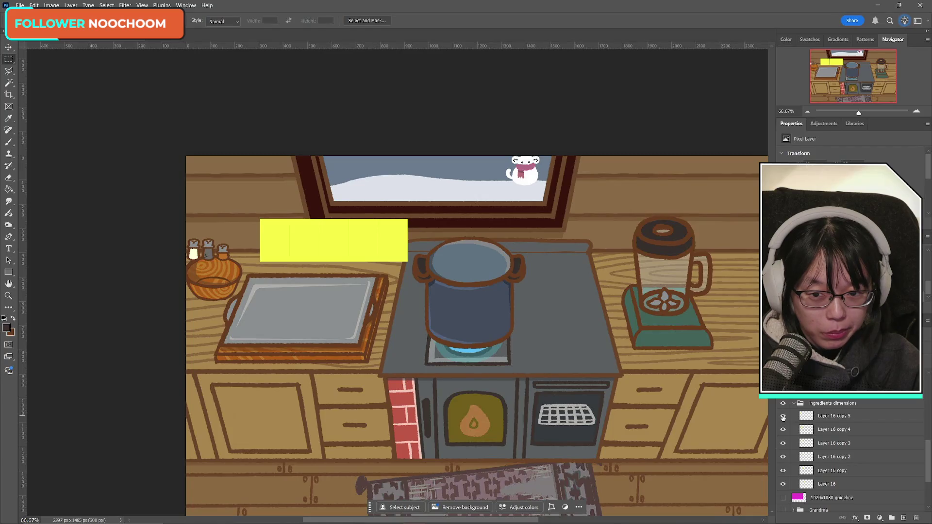
pyautogui.click(783, 416)
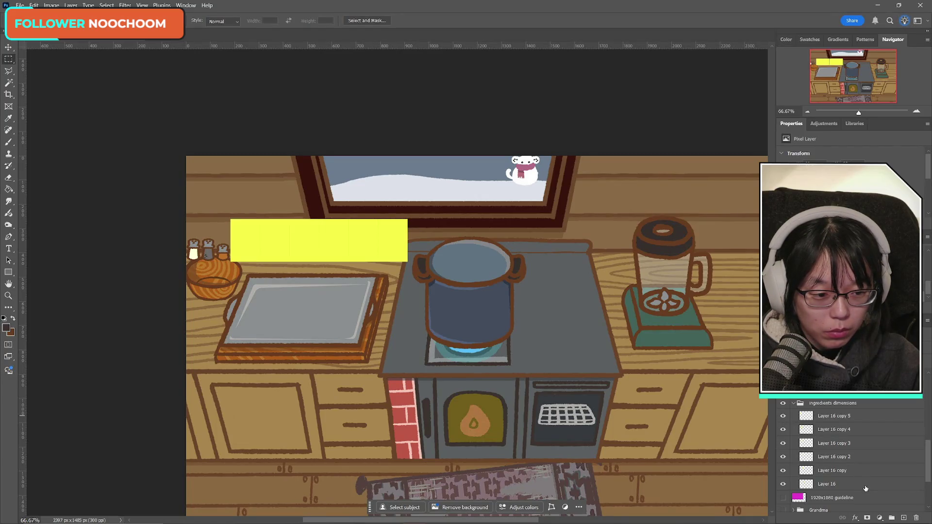
pyautogui.click(784, 485)
pyautogui.click(783, 484)
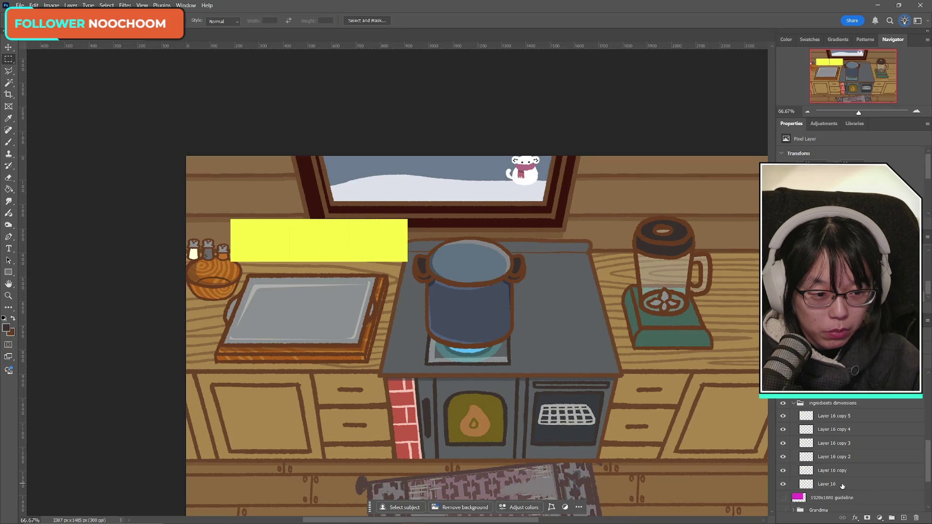
pyautogui.scroll(2, 872, 493)
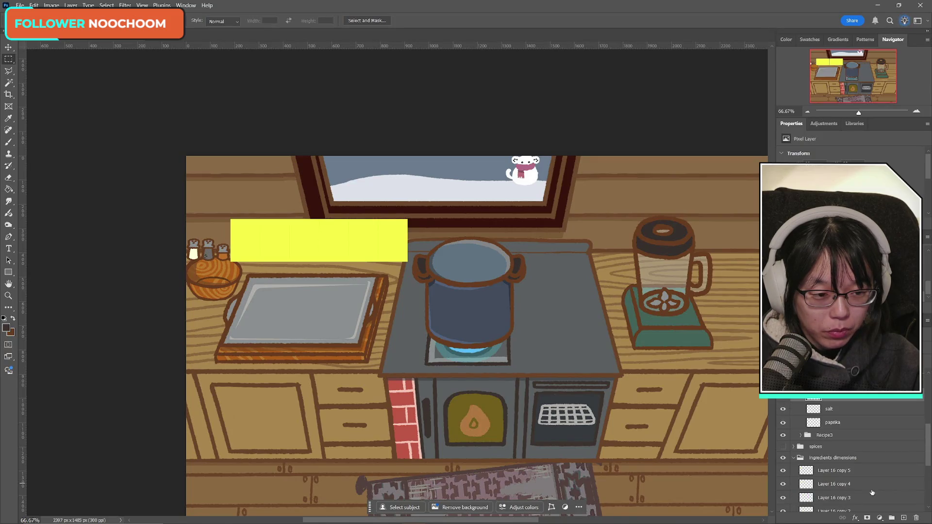
pyautogui.scroll(2, 872, 492)
pyautogui.scroll(2, 871, 492)
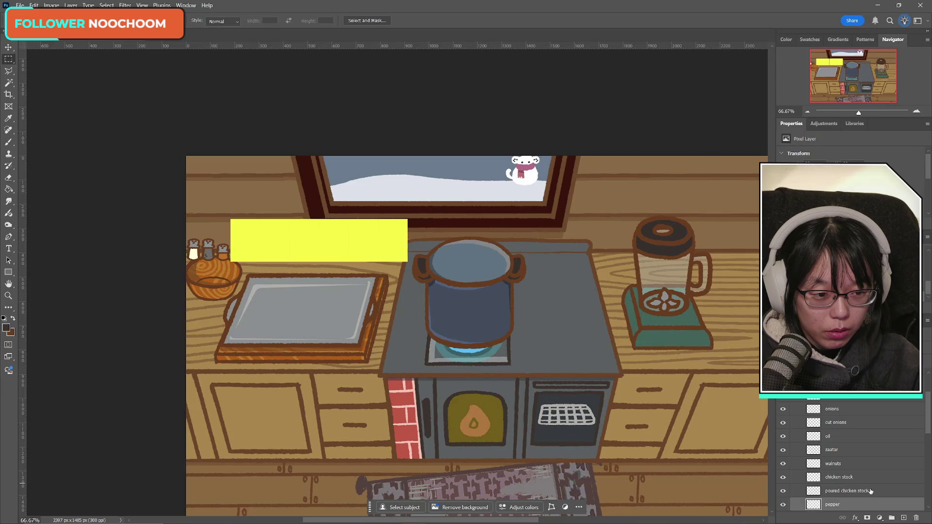
pyautogui.scroll(-1, 870, 492)
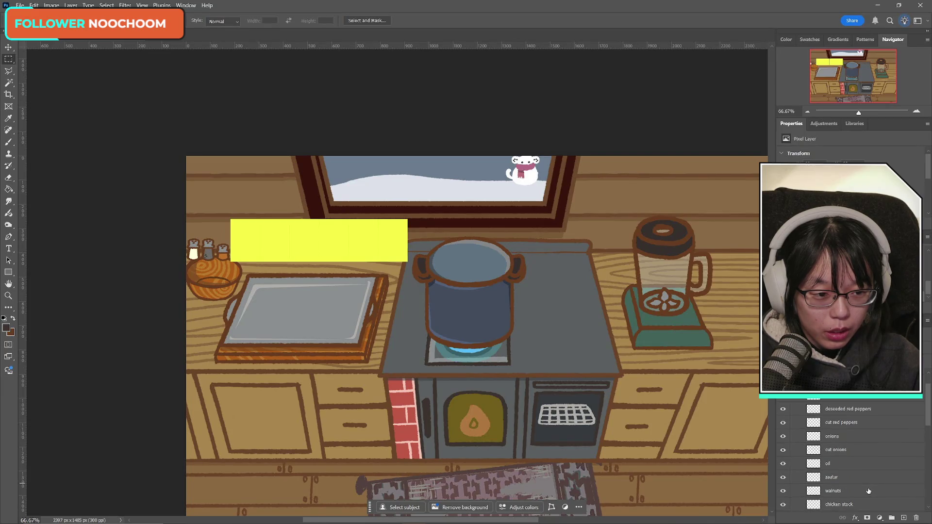
pyautogui.scroll(-2, 868, 495)
pyautogui.scroll(-1, 867, 495)
pyautogui.scroll(-1, 867, 495)
pyautogui.scroll(2, 866, 495)
pyautogui.scroll(1, 867, 495)
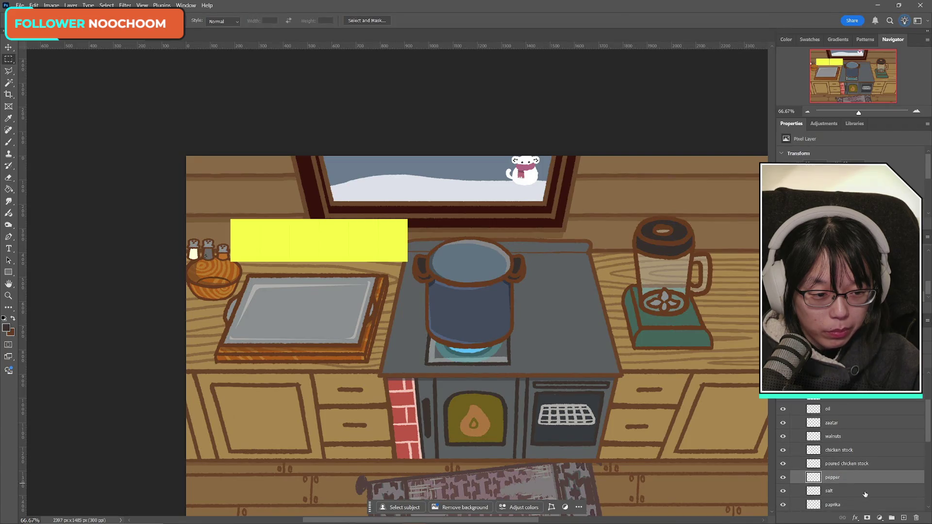
pyautogui.scroll(1, 866, 494)
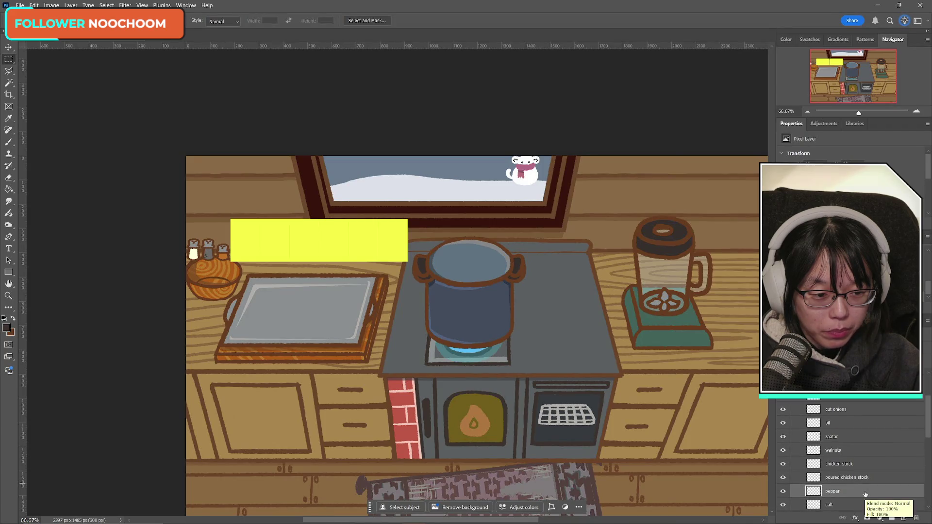
pyautogui.hotkey('alt', ']')
pyautogui.hotkey('alt', ']')
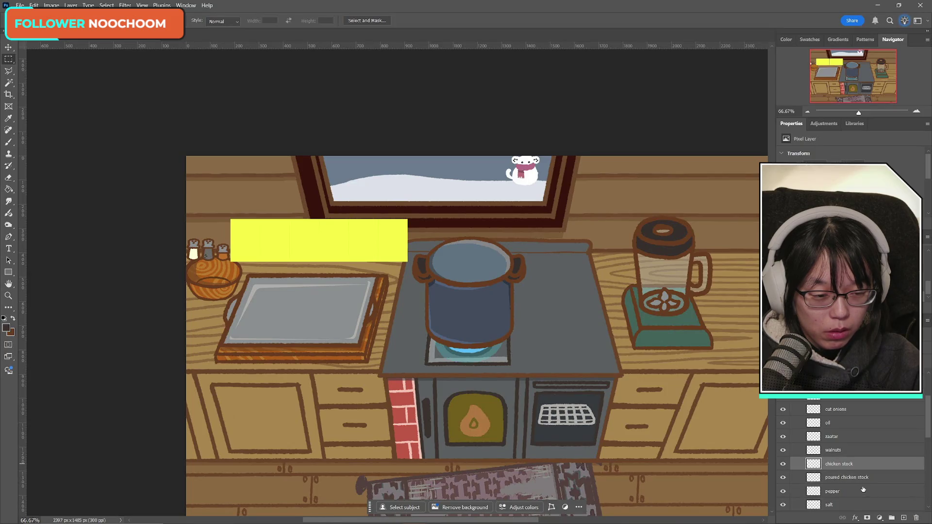
pyautogui.scroll(1, 864, 490)
pyautogui.scroll(1, 863, 490)
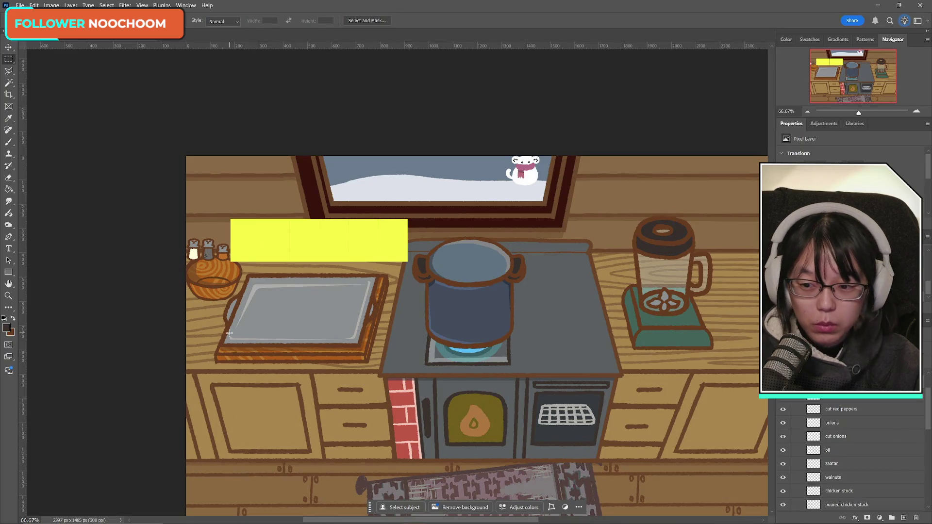
pyautogui.press('i')
# - Set the background colour to a slightly darkened, orange-leaning brick red (d64734)
pyautogui.click(7, 328)
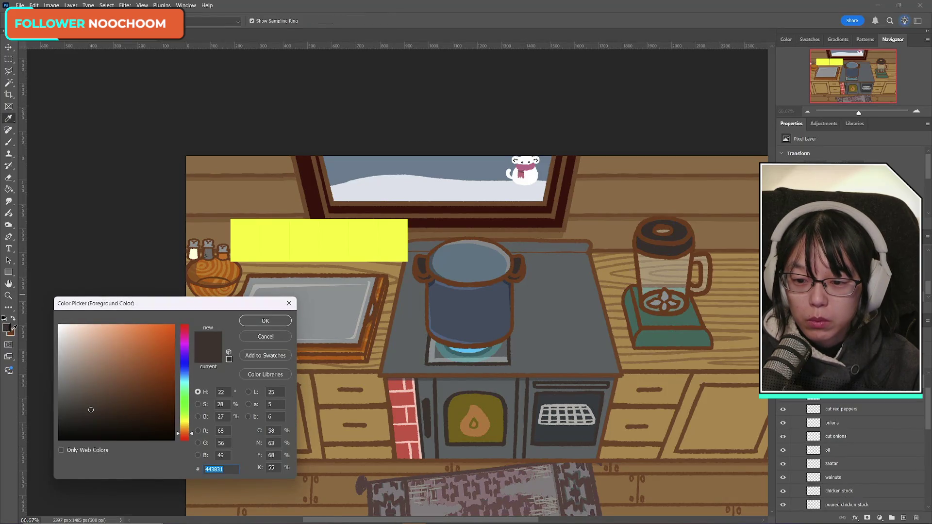
pyautogui.click(262, 337)
pyautogui.press('m')
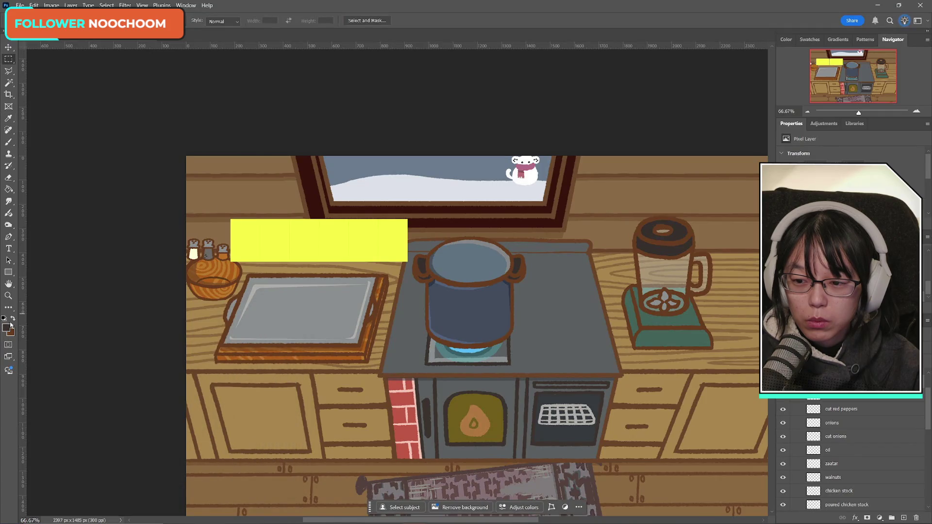
pyautogui.press('i')
pyautogui.click(11, 333)
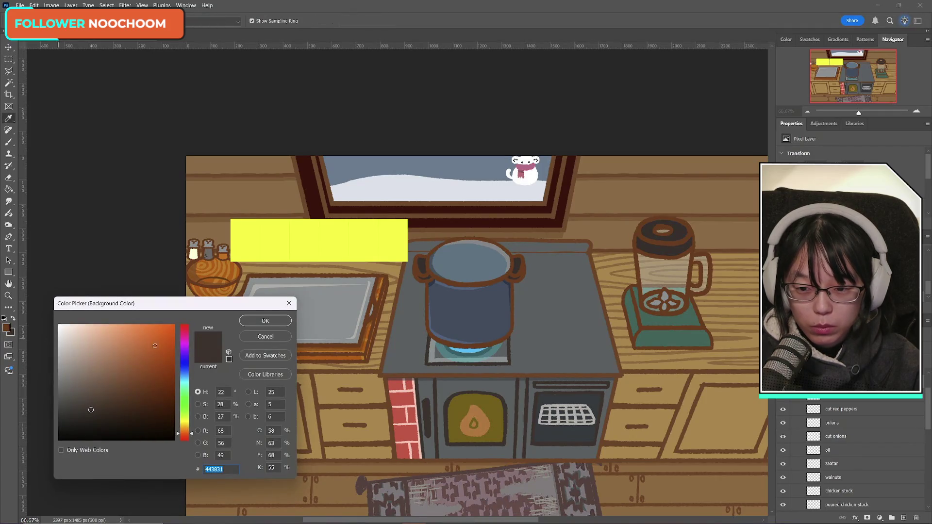
pyautogui.click(186, 330)
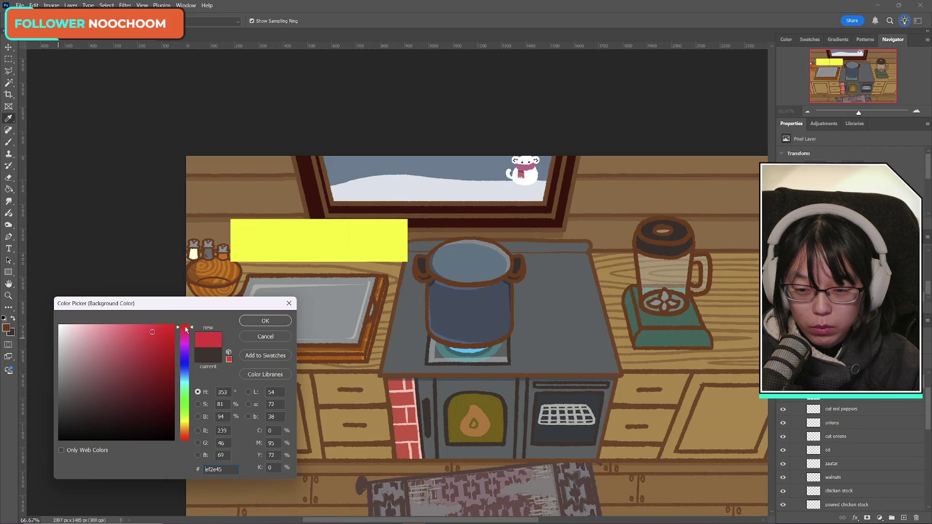
pyautogui.moveTo(186, 331); pyautogui.dragTo(191, 441)
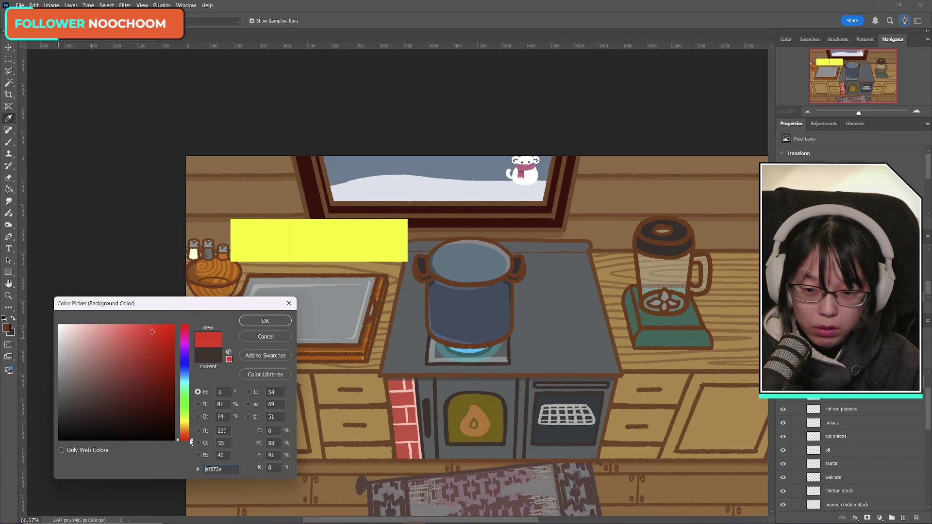
pyautogui.moveTo(191, 441); pyautogui.dragTo(192, 440)
pyautogui.moveTo(152, 335); pyautogui.dragTo(147, 344)
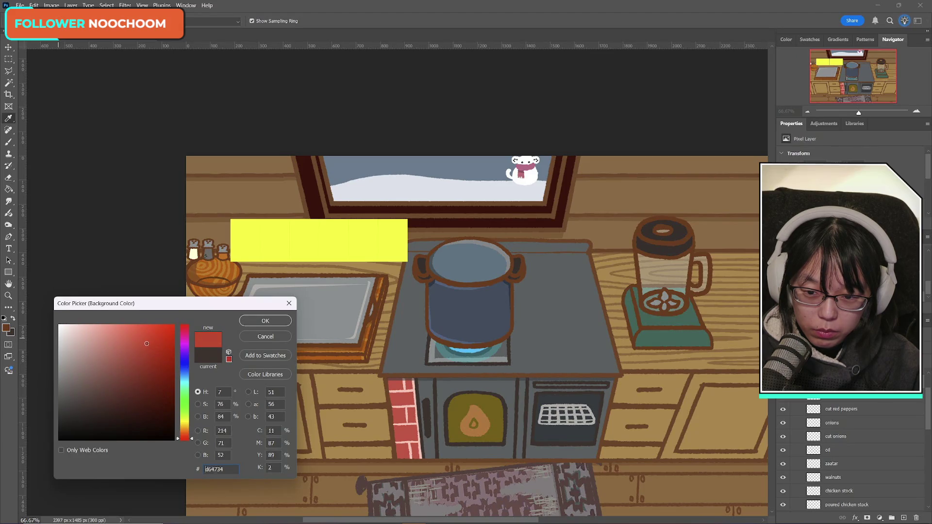
pyautogui.click(252, 319)
# - Select the Brush tool and choose a brush preset from the picker
pyautogui.press('m')
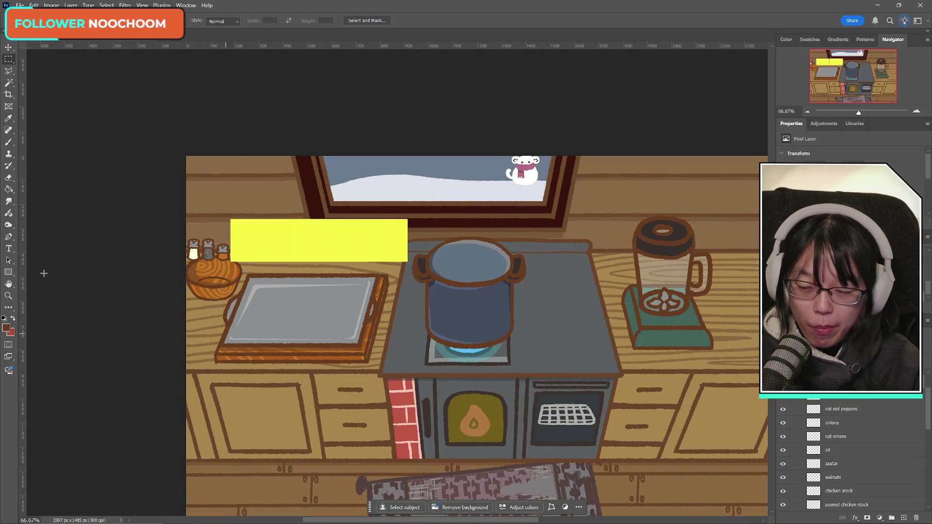
pyautogui.click(9, 142)
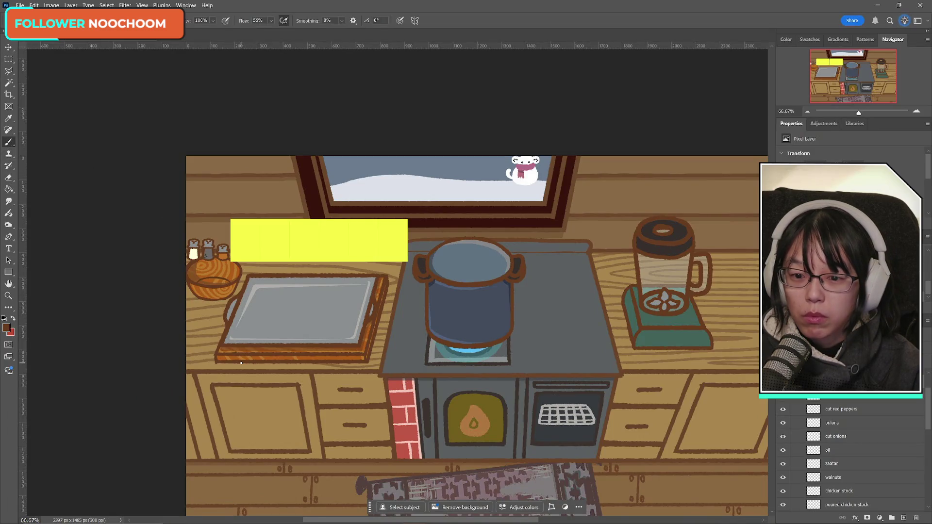
pyautogui.click(30, 21)
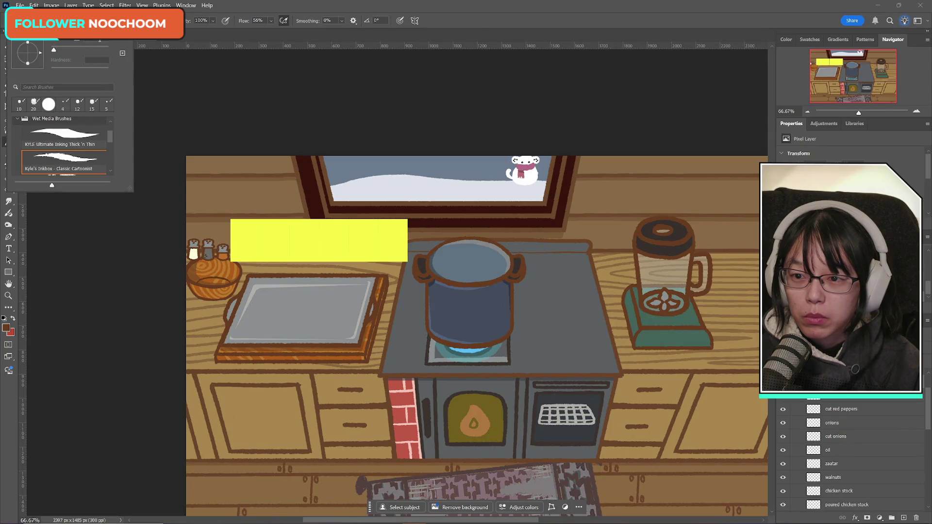
pyautogui.doubleClick(101, 151)
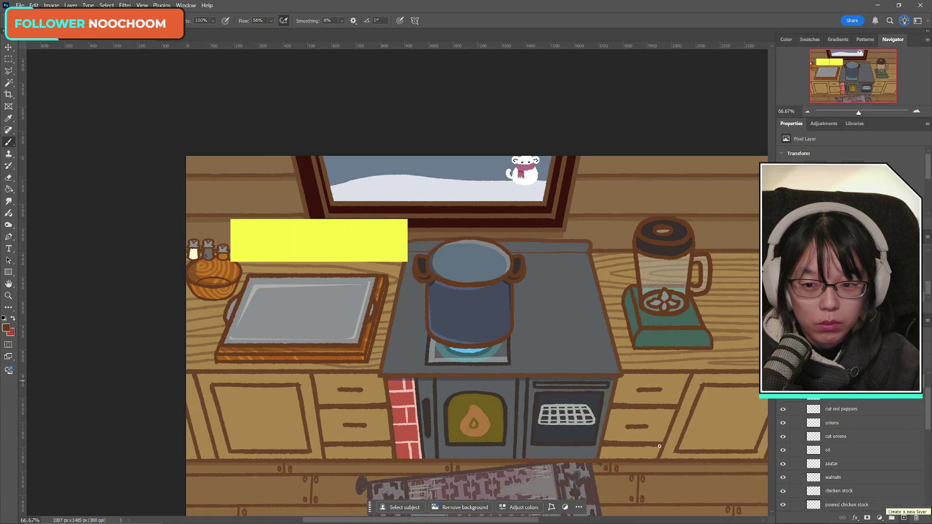
# - Zoom to 200% on the yellow shelf and tray, then return to the Brush
pyautogui.click(8, 295)
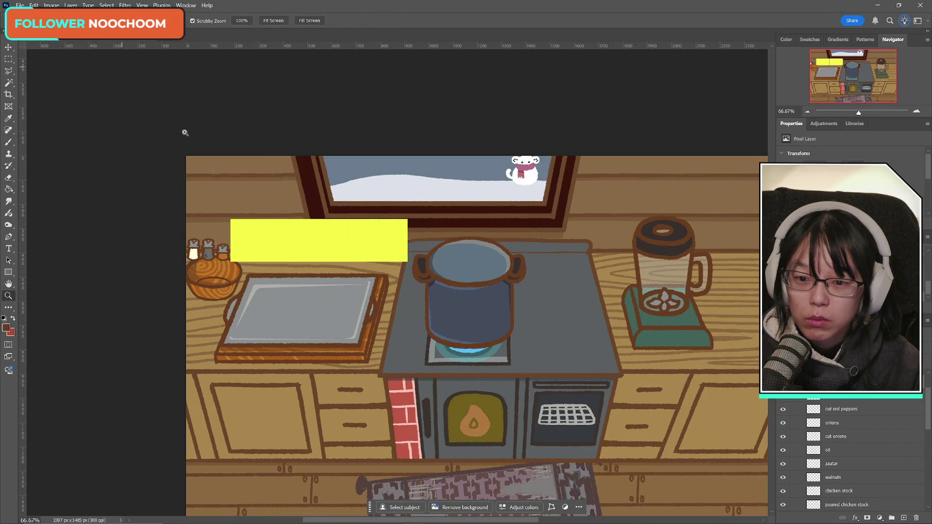
pyautogui.click(247, 252)
pyautogui.click(248, 252)
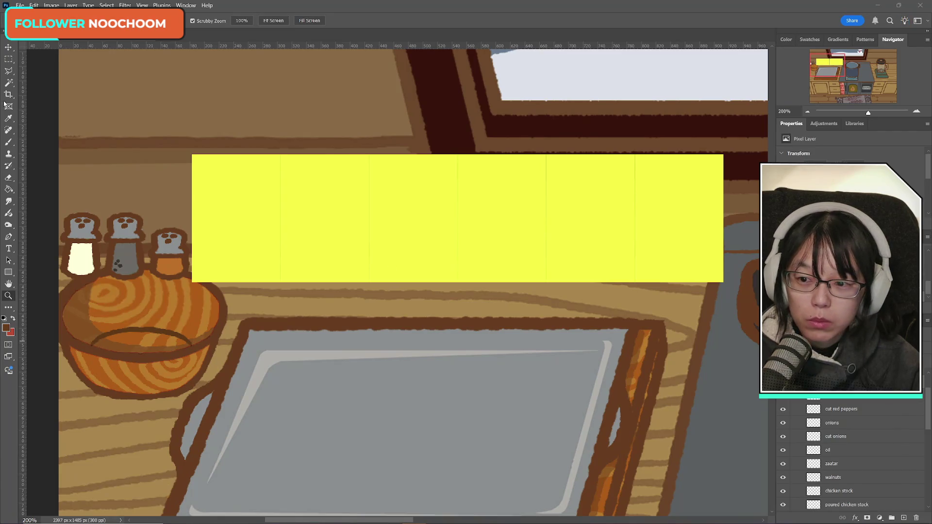
pyautogui.click(9, 143)
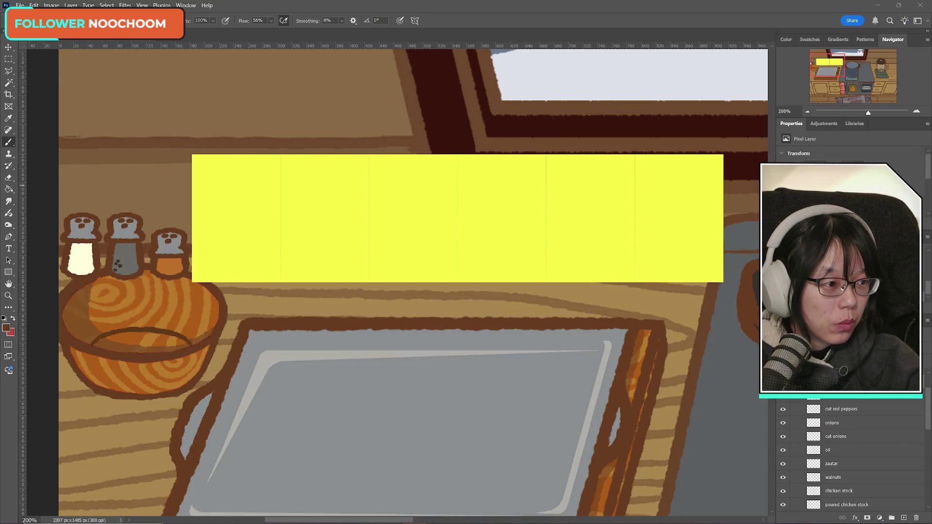
pyautogui.hotkey('alt', 'Tab')
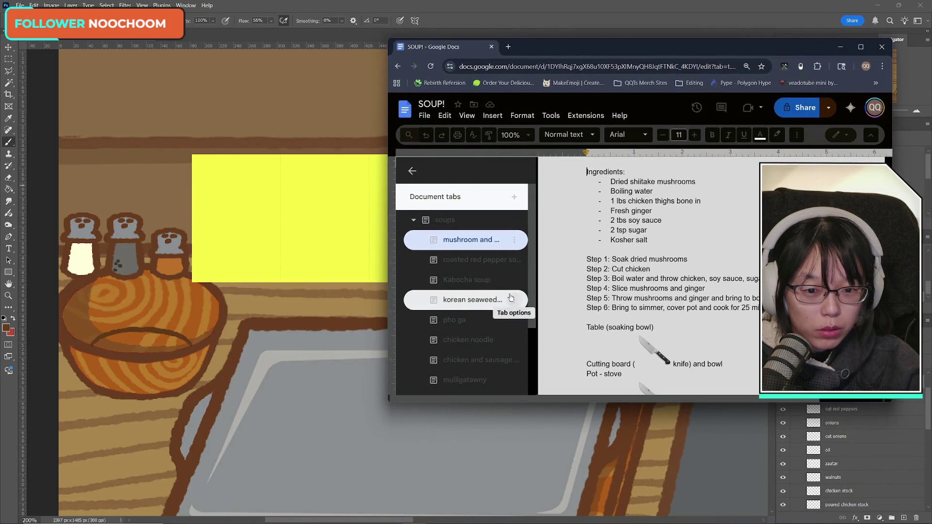
# - Read the roasted red pepper recipe tab in the SOUP! document, then return to Photoshop
pyautogui.click(481, 262)
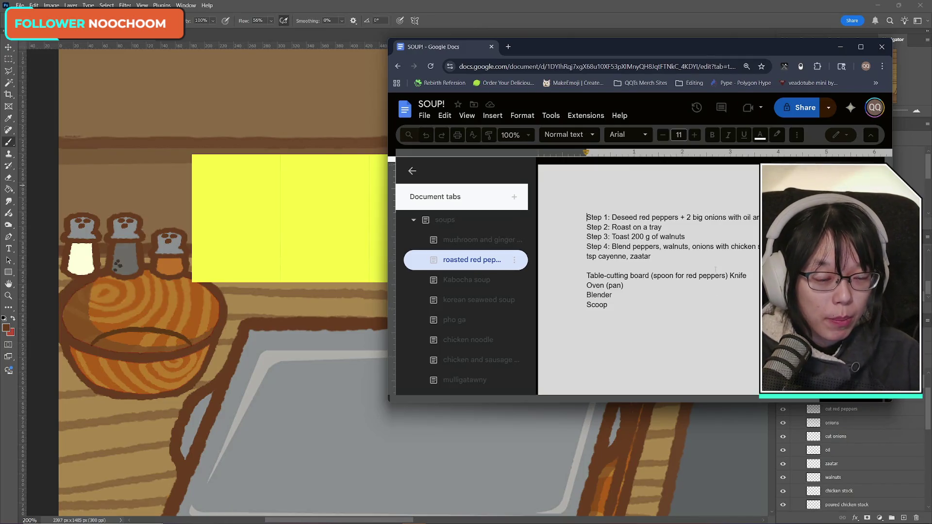
pyautogui.moveTo(623, 49); pyautogui.dragTo(698, 59)
pyautogui.hotkey('alt', 'Tab')
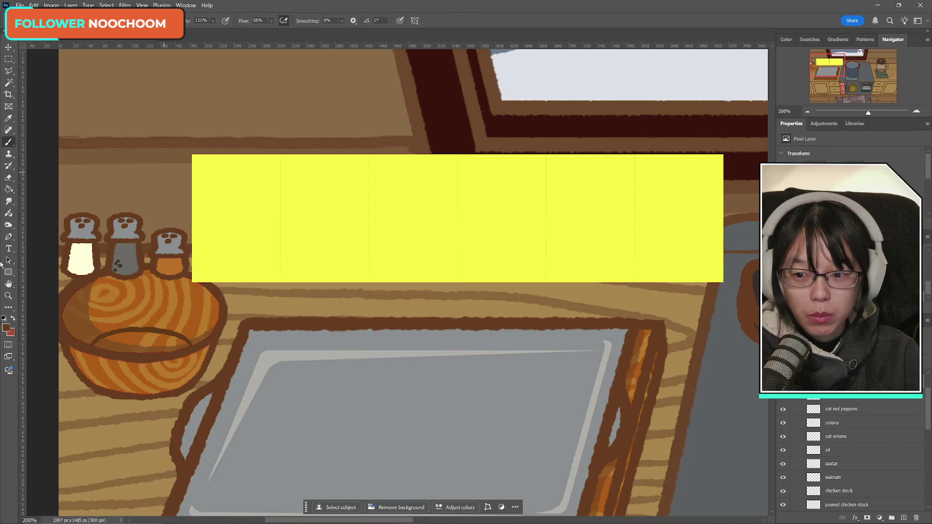
# - Keep brown as the painting colour and add a new blank layer for the pepper
pyautogui.click(13, 319)
pyautogui.click(14, 320)
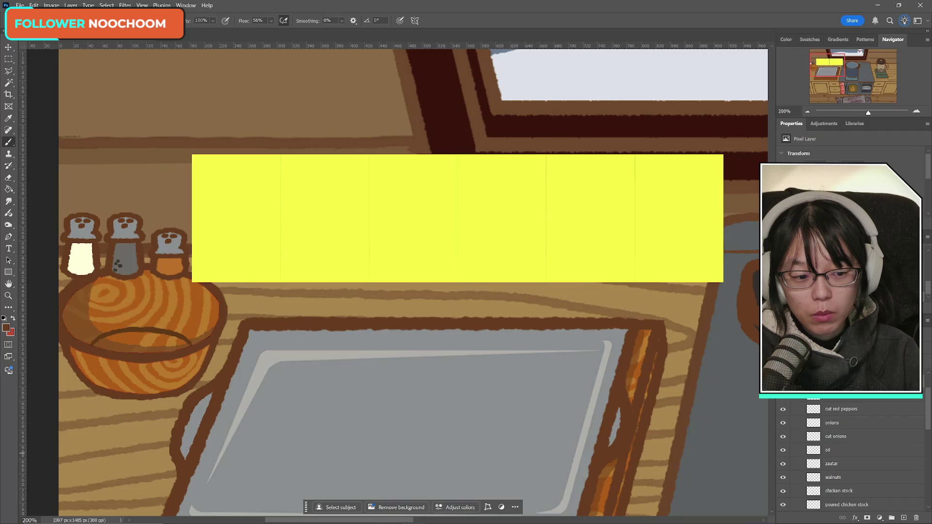
pyautogui.click(905, 518)
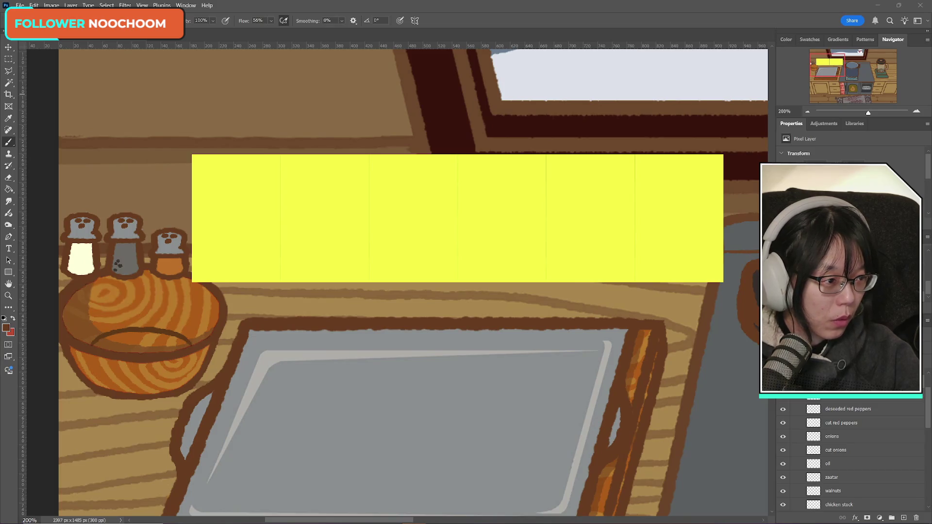
pyautogui.moveTo(931, 53); pyautogui.dragTo(747, 76)
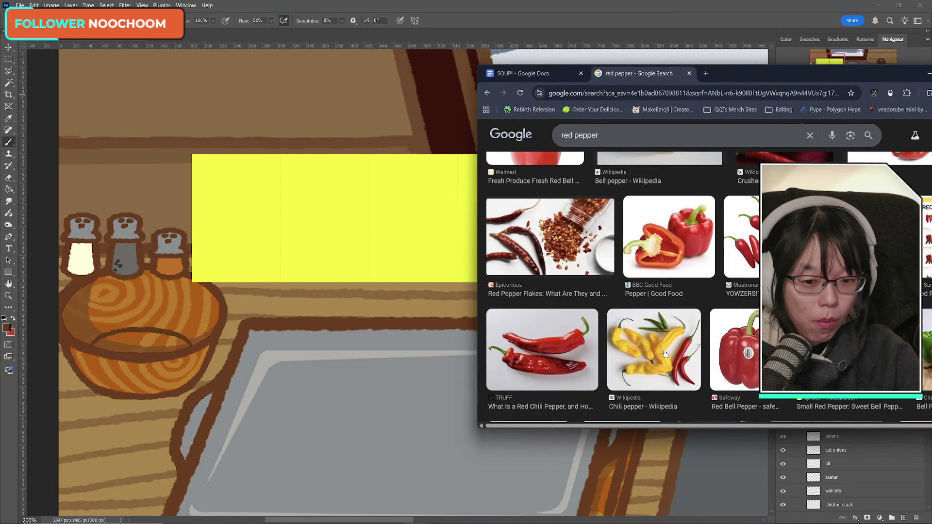
# - Review the red pepper image results, move the browser aside, and return to Photoshop
pyautogui.scroll(3, 665, 354)
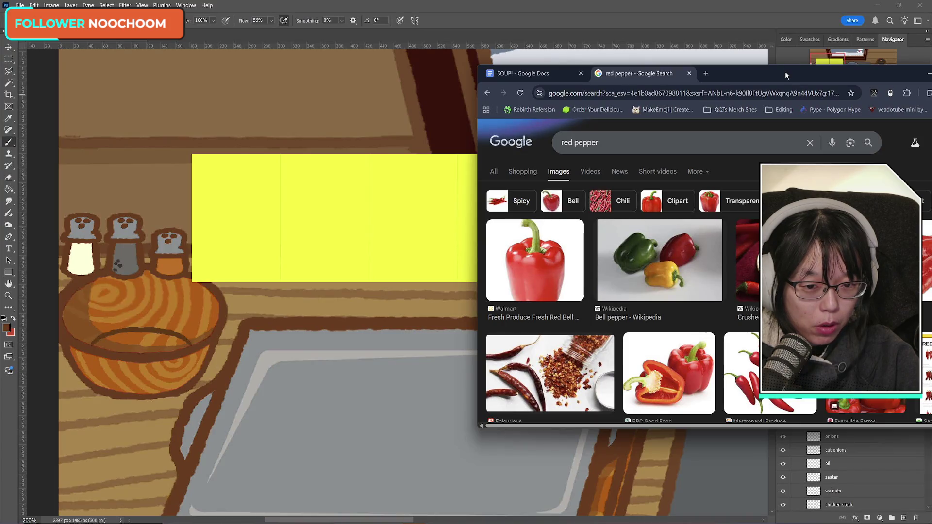
pyautogui.moveTo(785, 71); pyautogui.dragTo(856, 70)
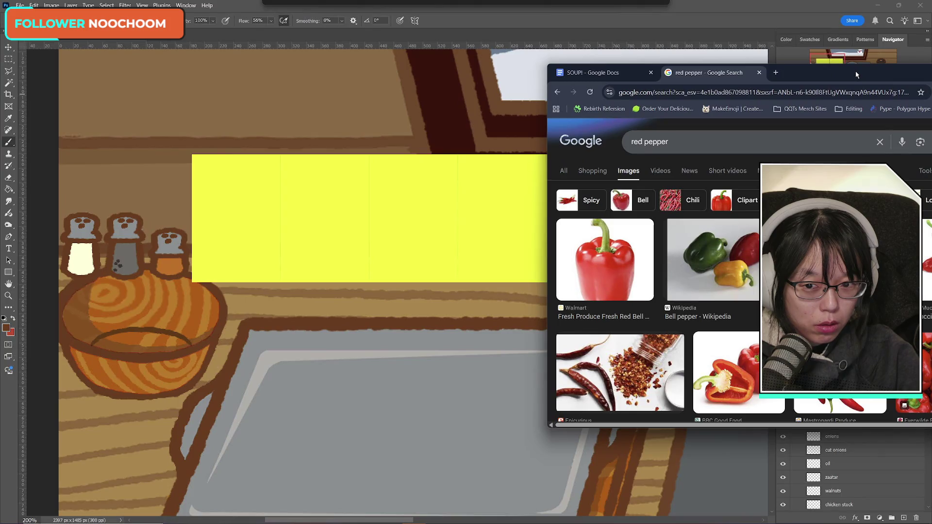
pyautogui.hotkey('alt', 'Tab')
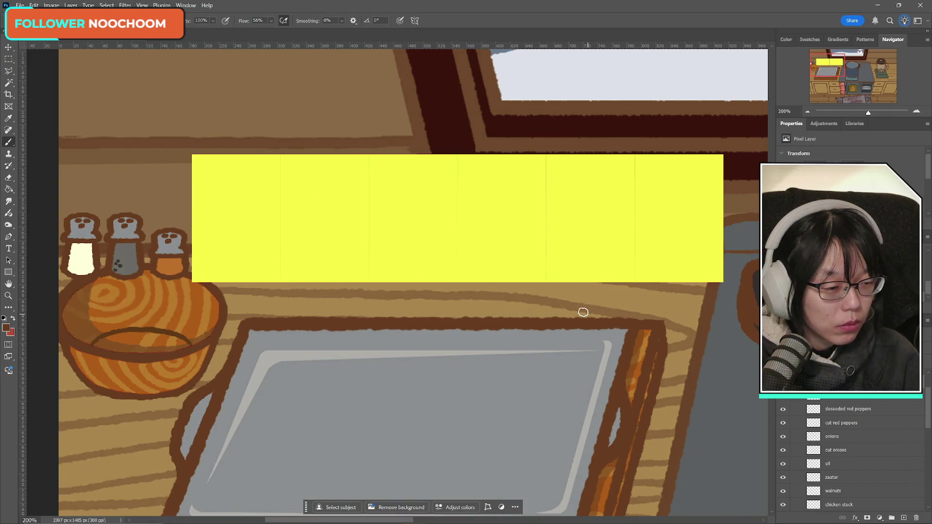
# - Draw the brown pepper outline's left and right sides on the shelf, undoing stray strokes
pyautogui.moveTo(574, 325); pyautogui.dragTo(618, 321)
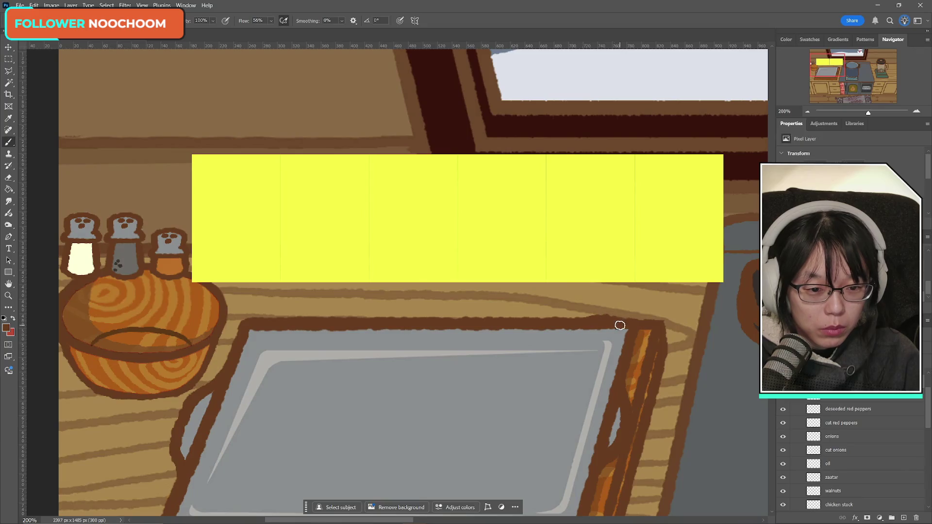
pyautogui.hotkey('ctrl', 'z')
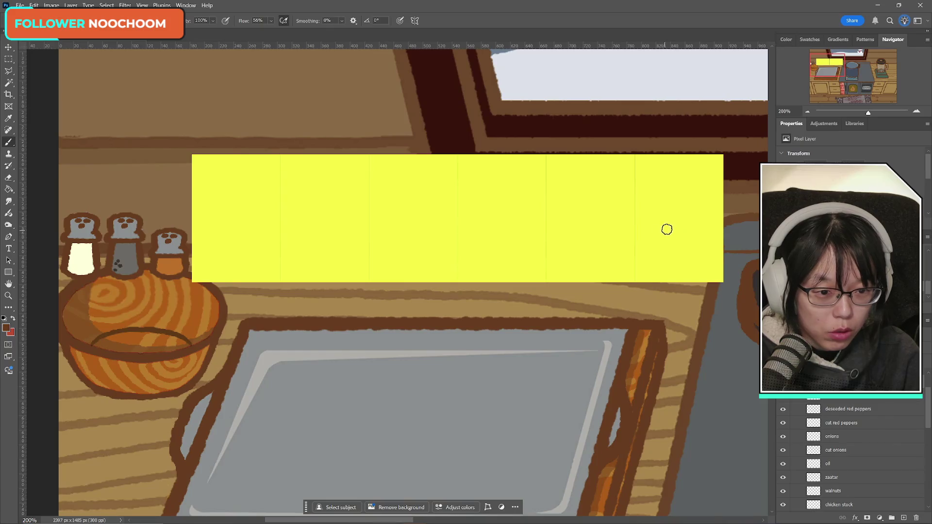
pyautogui.moveTo(665, 226)
pyautogui.mouseDown()
pyautogui.moveTo(692, 225)
pyautogui.moveTo(641, 244)
pyautogui.moveTo(651, 266)
pyautogui.mouseUp()
pyautogui.hotkey('ctrl', 'z')
pyautogui.hotkey('ctrl', 'z')
pyautogui.moveTo(664, 227)
pyautogui.mouseDown()
pyautogui.moveTo(649, 269)
pyautogui.moveTo(658, 278)
pyautogui.mouseUp()
pyautogui.moveTo(693, 228); pyautogui.dragTo(697, 274)
pyautogui.hotkey('ctrl', 'z')
pyautogui.moveTo(690, 227)
pyautogui.mouseDown()
pyautogui.moveTo(697, 275)
pyautogui.moveTo(674, 276)
pyautogui.moveTo(693, 275)
pyautogui.mouseUp()
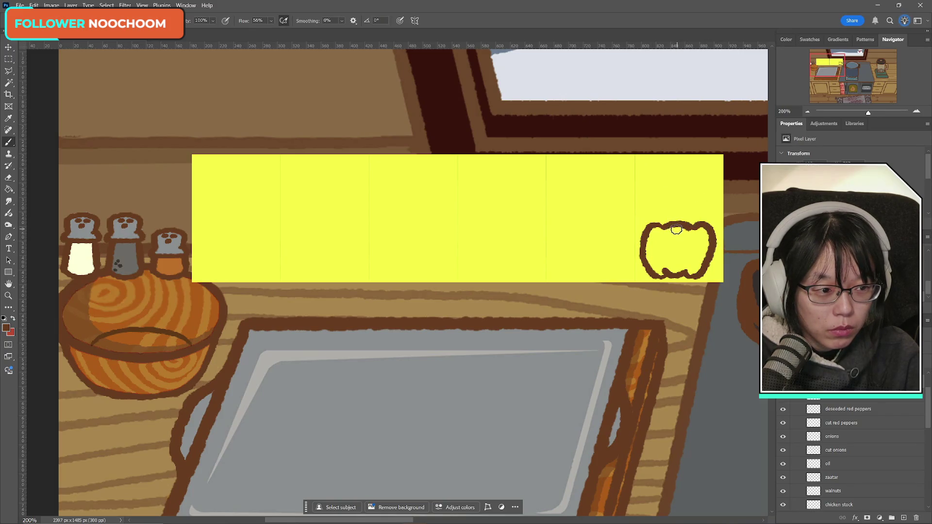
pyautogui.moveTo(660, 244); pyautogui.dragTo(664, 267)
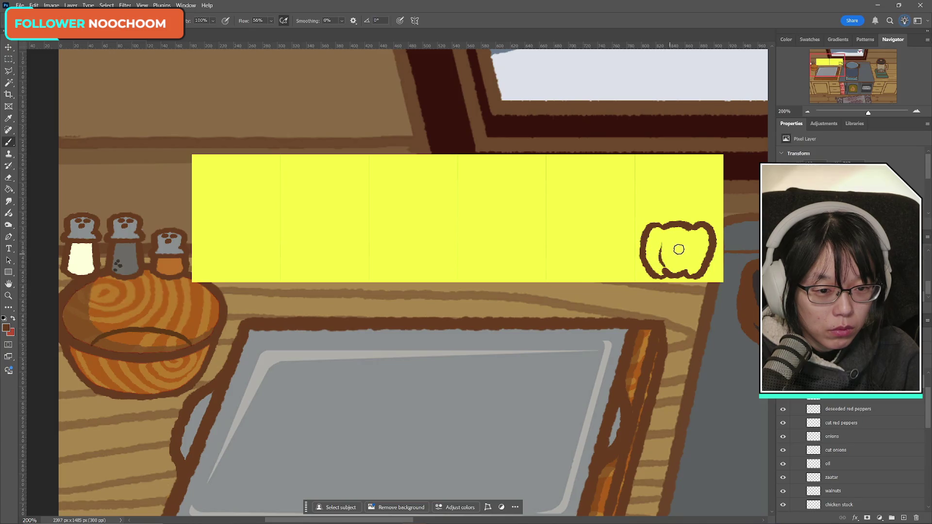
pyautogui.hotkey('ctrl', 'z')
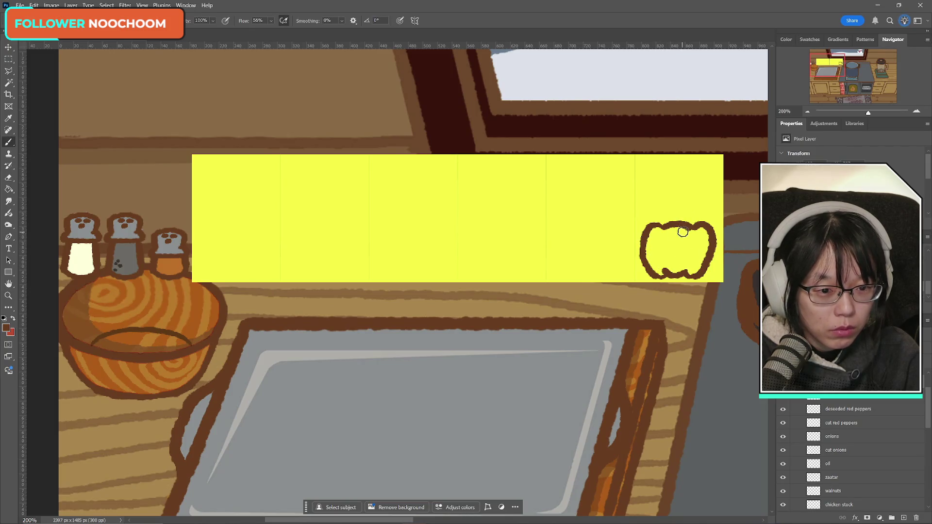
# - Paint a narrow curled stem into the pepper's top with a short line at its base
pyautogui.press('e')
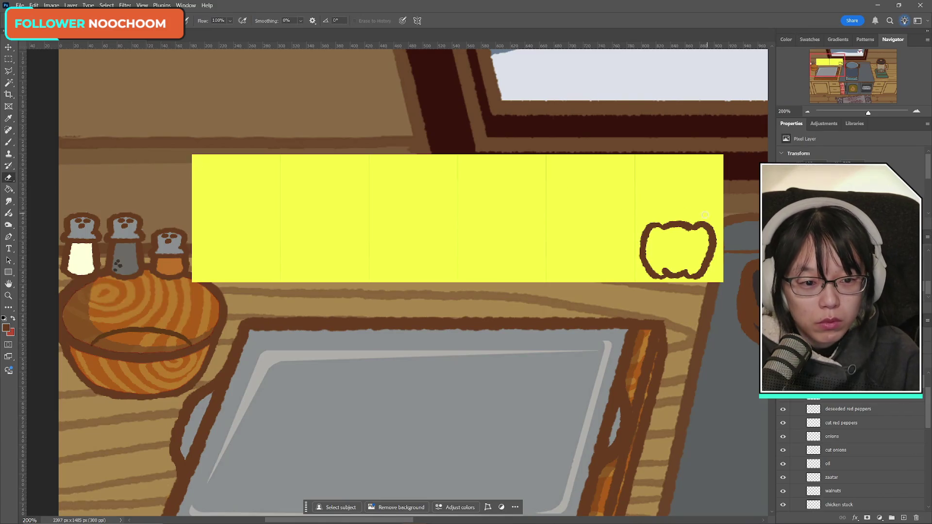
pyautogui.press('b')
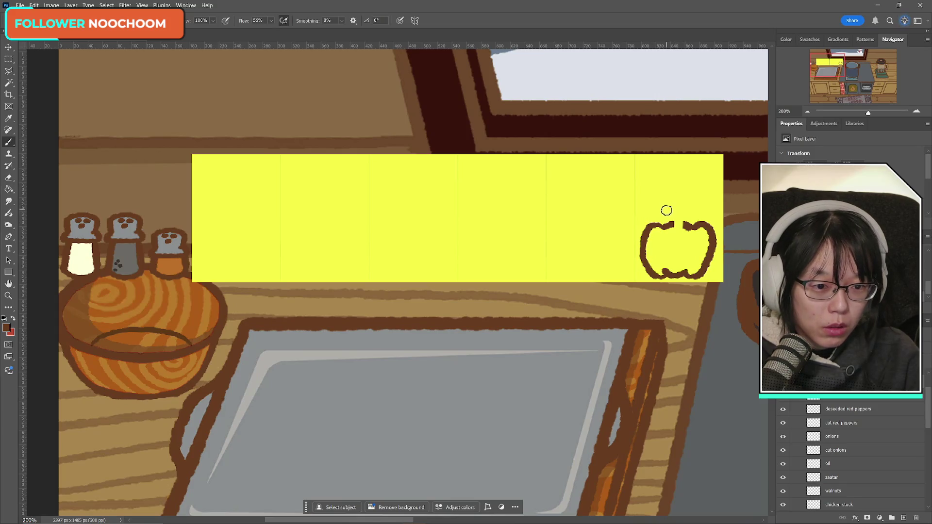
pyautogui.moveTo(667, 208)
pyautogui.mouseDown()
pyautogui.moveTo(675, 203)
pyautogui.moveTo(679, 236)
pyautogui.mouseUp()
pyautogui.hotkey('ctrl', 'z')
pyautogui.hotkey('ctrl', 'z')
pyautogui.hotkey('ctrl', 'z')
pyautogui.hotkey('ctrl', 'z')
pyautogui.hotkey('ctrl', 'z')
pyautogui.moveTo(673, 202); pyautogui.dragTo(679, 236)
pyautogui.hotkey('ctrl', 'z')
pyautogui.moveTo(673, 202); pyautogui.dragTo(676, 238)
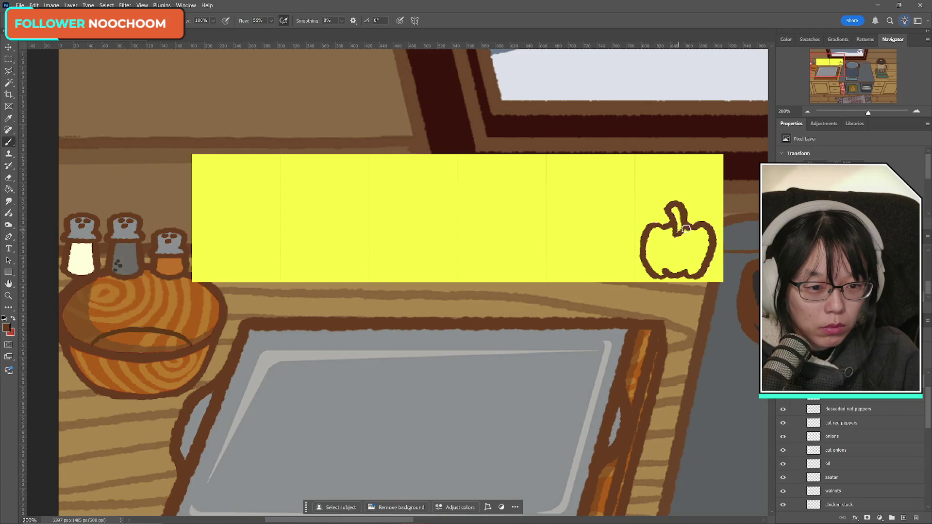
pyautogui.moveTo(662, 234); pyautogui.dragTo(682, 238)
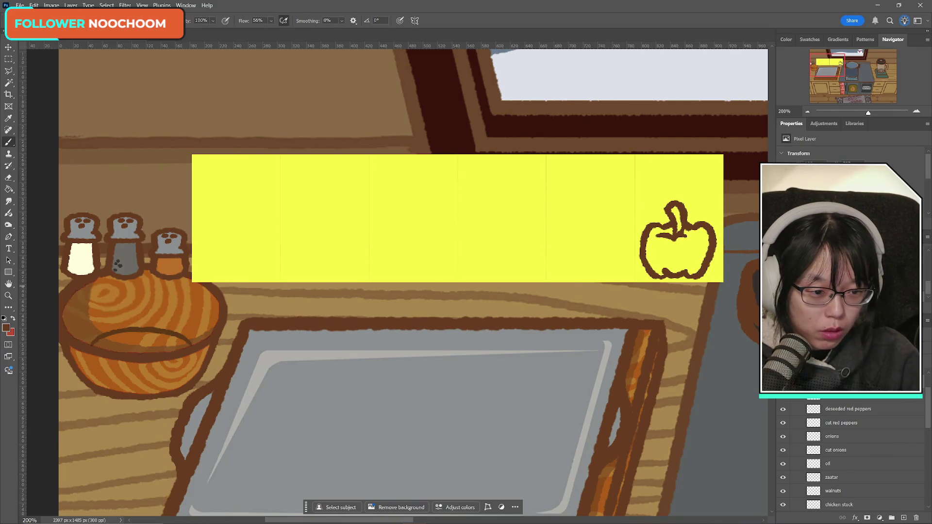
pyautogui.hotkey('ctrl', 't')
# - Select the top half of the pepper outline and nudge it upward to make it taller
pyautogui.moveTo(686, 200); pyautogui.dragTo(686, 190)
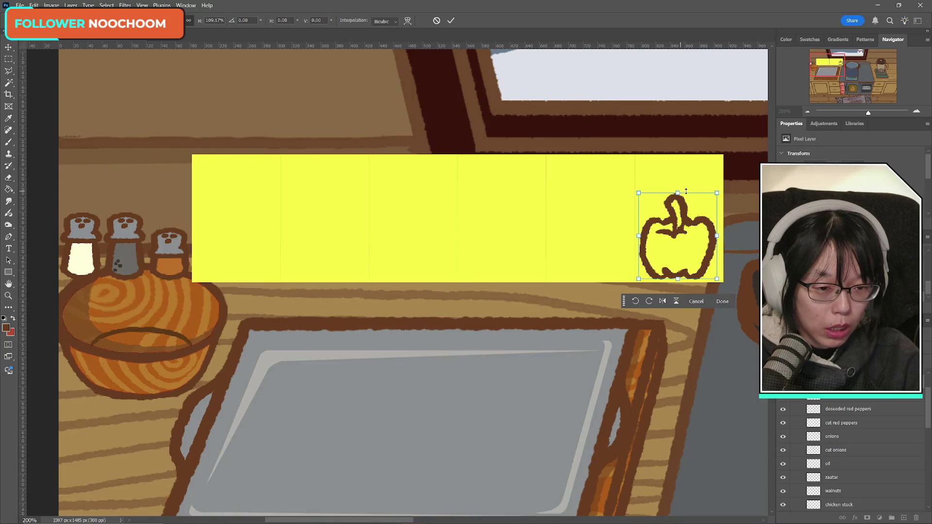
pyautogui.hotkey('ctrl', 'z')
pyautogui.click(451, 21)
pyautogui.press('m')
pyautogui.moveTo(616, 198); pyautogui.dragTo(733, 242)
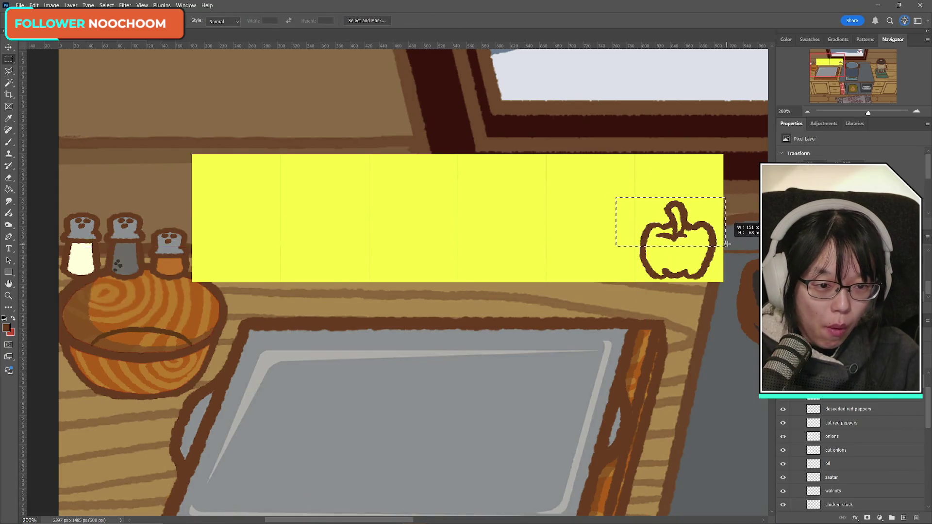
pyautogui.hotkey('ctrl', 't')
pyautogui.press('Up')
pyautogui.press('Up')
pyautogui.press('Up')
pyautogui.press('Up')
pyautogui.press('Up')
pyautogui.press('Up')
pyautogui.press('Up')
pyautogui.press('Up')
pyautogui.press('Up')
pyautogui.press('Up')
pyautogui.press('Up')
pyautogui.press('Up')
pyautogui.press('Up')
pyautogui.press('Up')
pyautogui.press('Up')
pyautogui.press('Up')
pyautogui.press('Up')
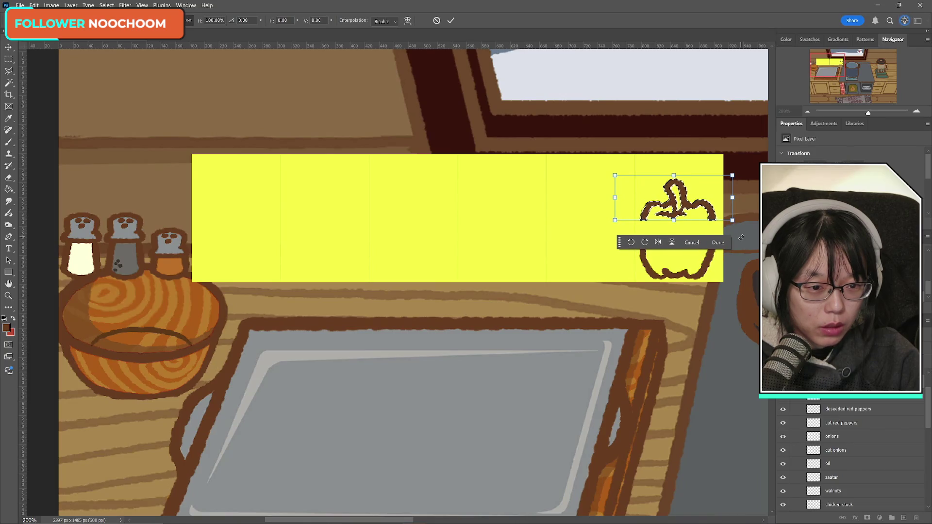
pyautogui.press('Return')
pyautogui.hotkey('ctrl', 'd')
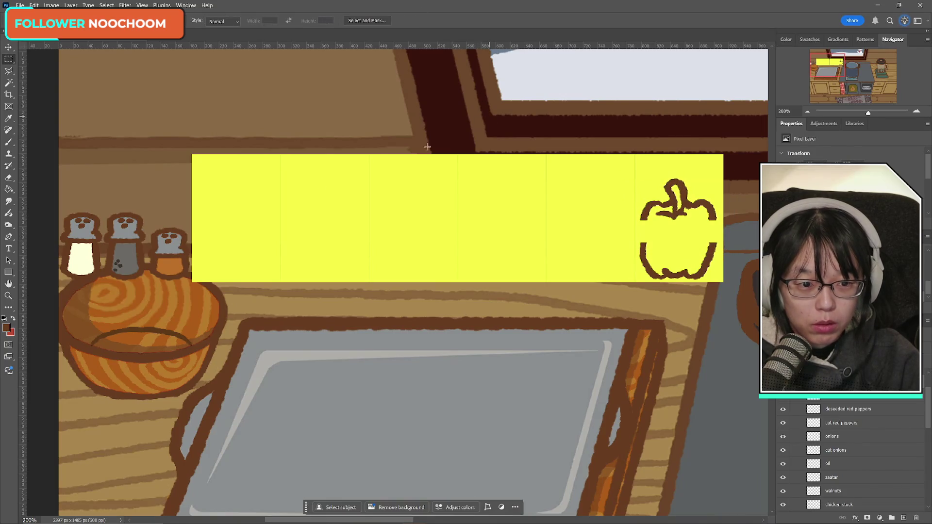
# - Brush strokes reconnecting the pepper's left side and closing the gap on its right
pyautogui.click(9, 144)
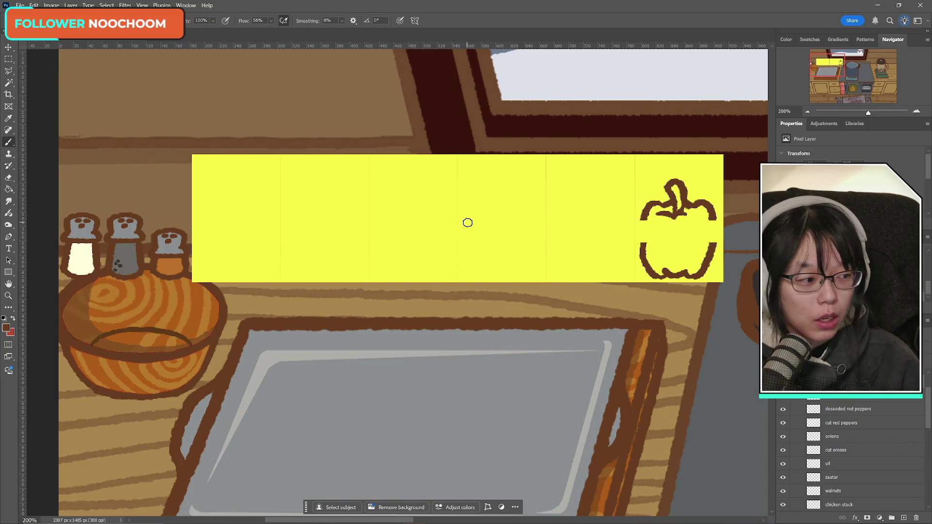
pyautogui.moveTo(643, 217); pyautogui.dragTo(641, 252)
pyautogui.hotkey('ctrl', 'z')
pyautogui.moveTo(643, 216); pyautogui.dragTo(640, 259)
pyautogui.hotkey('ctrl', 'z')
pyautogui.moveTo(645, 217); pyautogui.dragTo(644, 253)
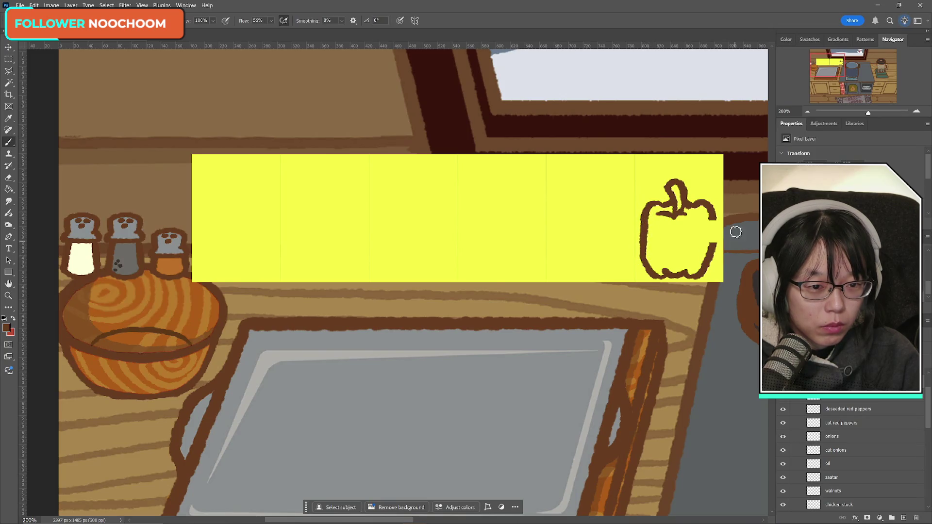
pyautogui.moveTo(712, 216)
pyautogui.mouseDown()
pyautogui.moveTo(710, 250)
pyautogui.moveTo(713, 219)
pyautogui.mouseUp()
# - Redo the right-side outline stroke, draw a lower-left crease, and fill the pepper brick red
pyautogui.hotkey('ctrl', 'z')
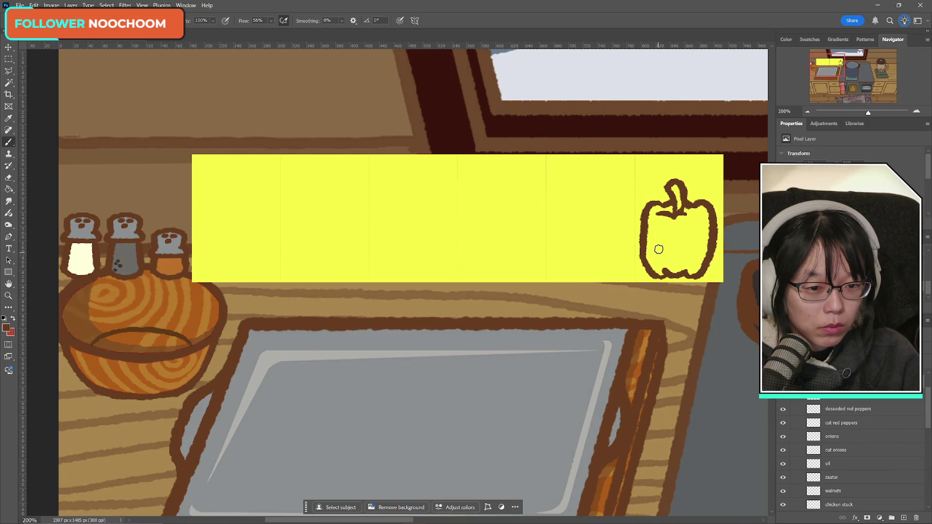
pyautogui.moveTo(660, 247); pyautogui.dragTo(661, 276)
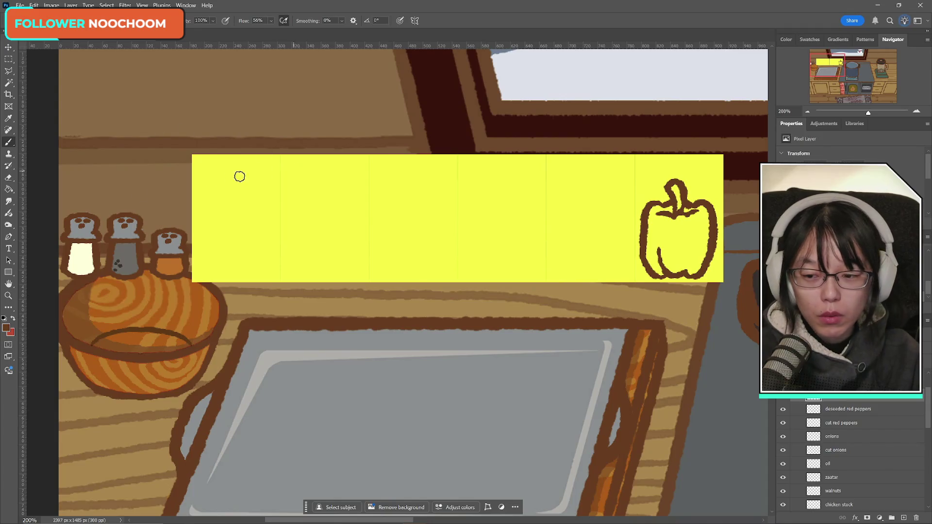
pyautogui.click(14, 319)
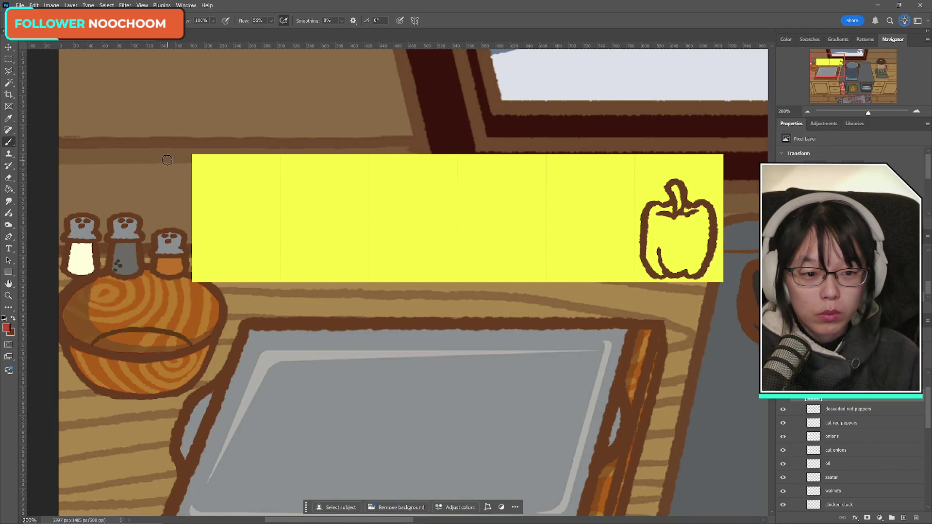
pyautogui.moveTo(660, 213)
pyautogui.mouseDown()
pyautogui.moveTo(704, 210)
pyautogui.moveTo(674, 228)
pyautogui.moveTo(683, 262)
pyautogui.moveTo(682, 245)
pyautogui.mouseUp()
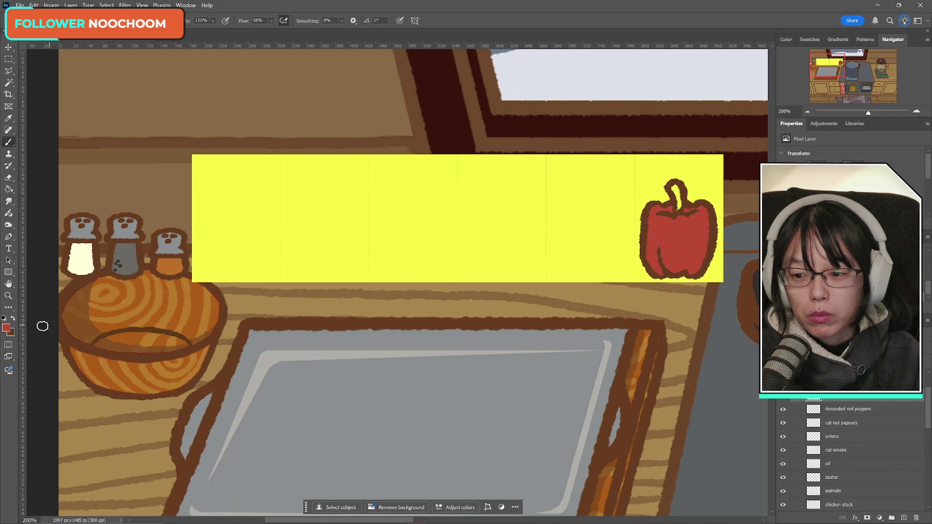
pyautogui.click(7, 329)
pyautogui.moveTo(217, 302); pyautogui.dragTo(525, 298)
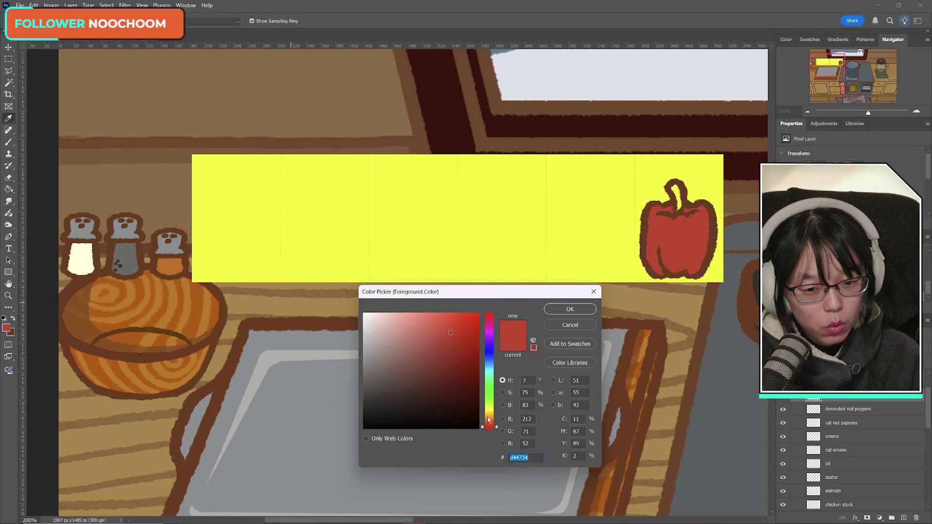
# - Choose a muted green in the Color Picker and brush it over the pepper's curled stem
pyautogui.click(490, 391)
pyautogui.moveTo(446, 331); pyautogui.dragTo(450, 326)
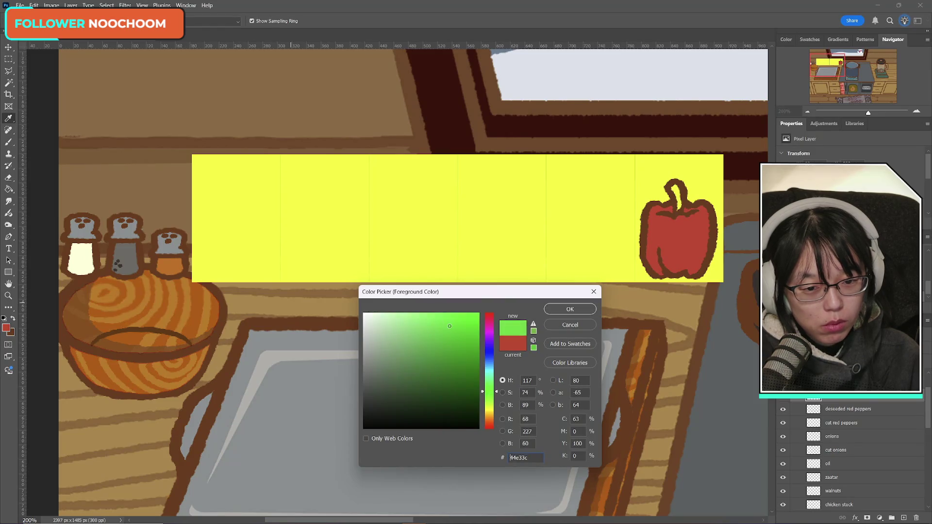
pyautogui.moveTo(444, 323)
pyautogui.mouseDown()
pyautogui.moveTo(426, 333)
pyautogui.moveTo(421, 325)
pyautogui.mouseUp()
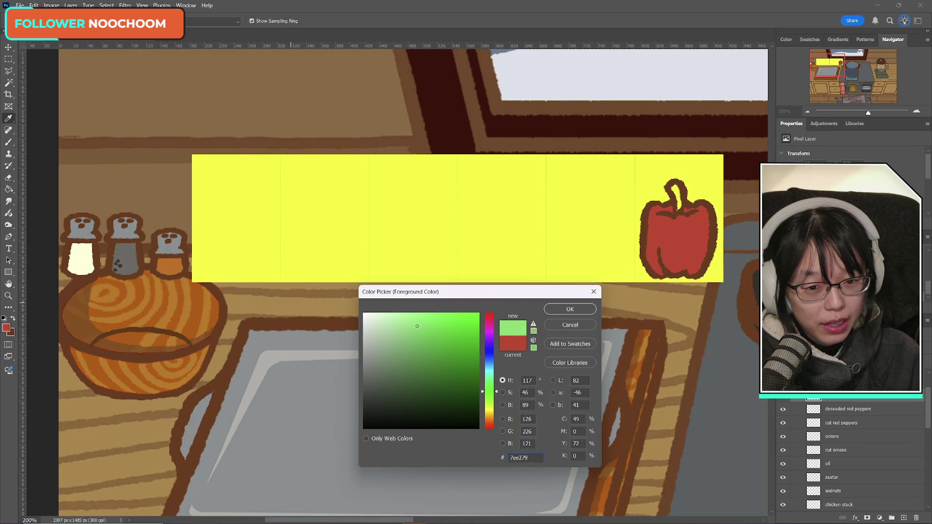
pyautogui.click(577, 310)
pyautogui.press('b')
pyautogui.moveTo(674, 186); pyautogui.dragTo(679, 200)
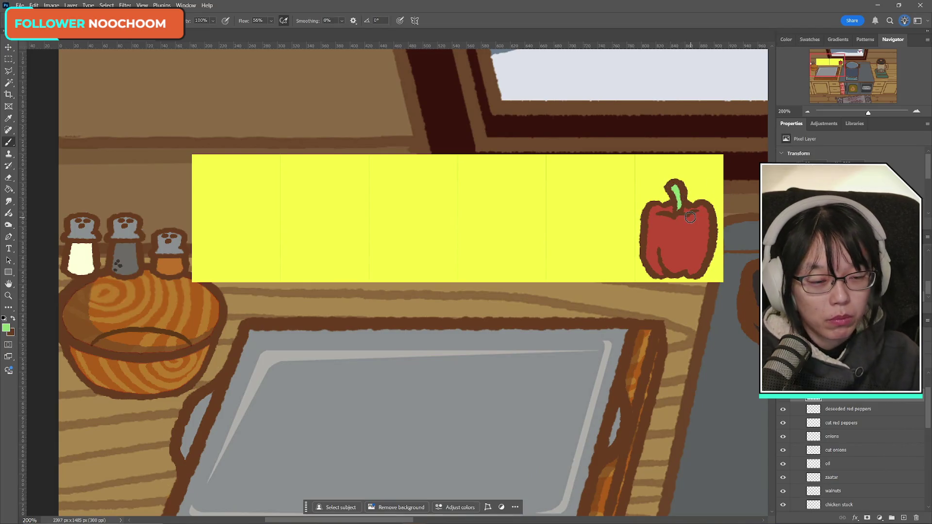
pyautogui.click(9, 59)
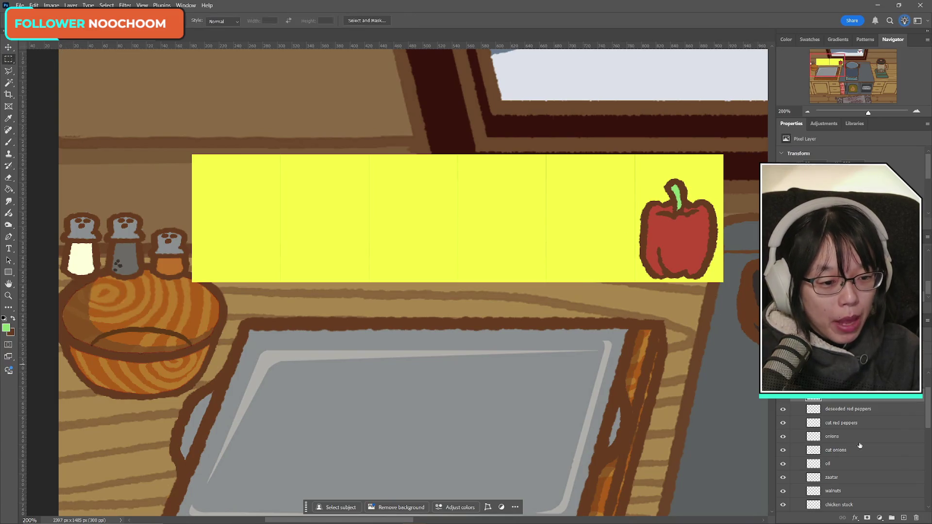
# - Duplicate the selected pepper with Ctrl+Alt+T and place the copy just left of the original
pyautogui.scroll(-1, 849, 456)
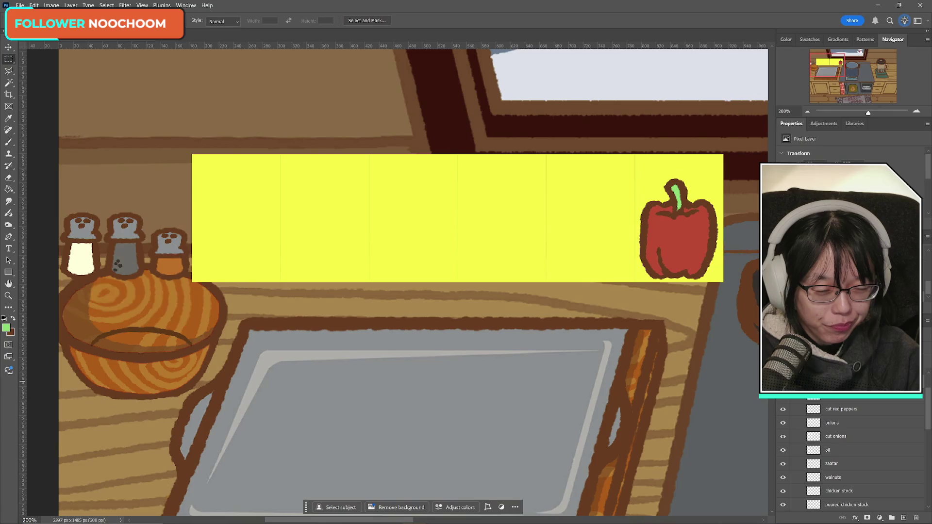
pyautogui.scroll(1, 850, 456)
pyautogui.hotkey('ctrl', 'alt', 't')
pyautogui.moveTo(654, 234); pyautogui.dragTo(595, 234)
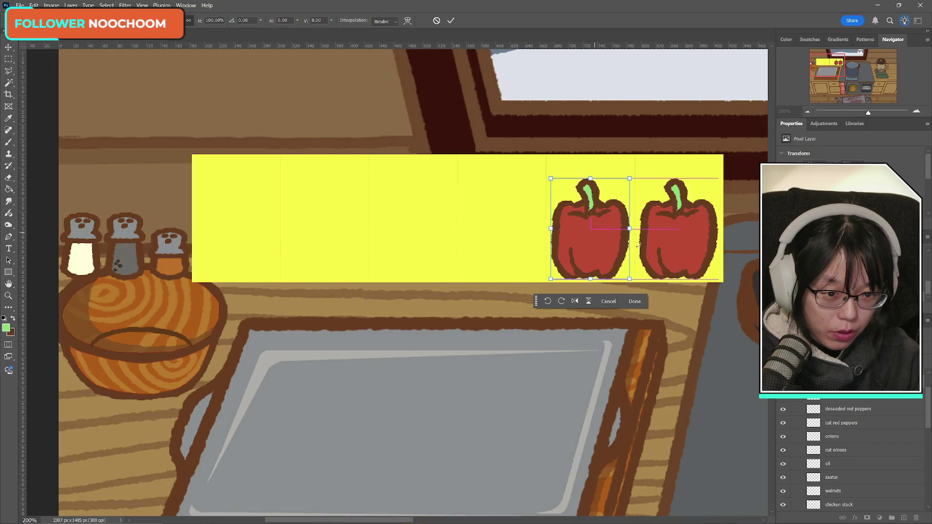
pyautogui.click(451, 21)
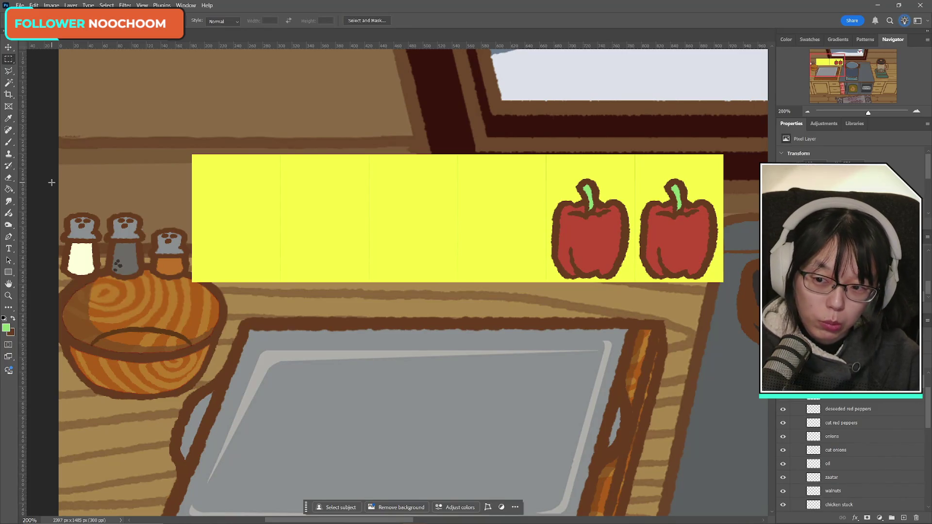
pyautogui.click(8, 142)
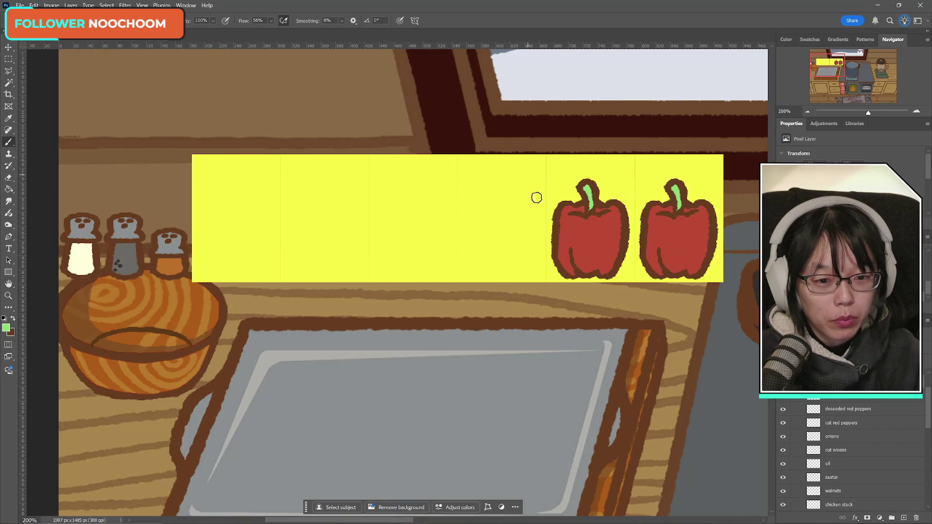
pyautogui.keyDown('alt'); pyautogui.click(601, 246); pyautogui.keyUp('alt')
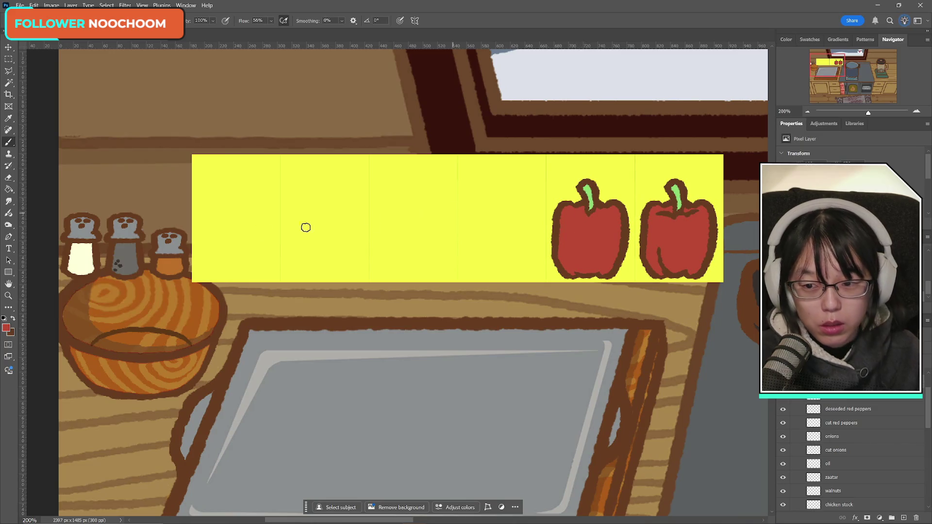
# - Paint a lighter green highlight down the left pepper's stem
pyautogui.click(6, 328)
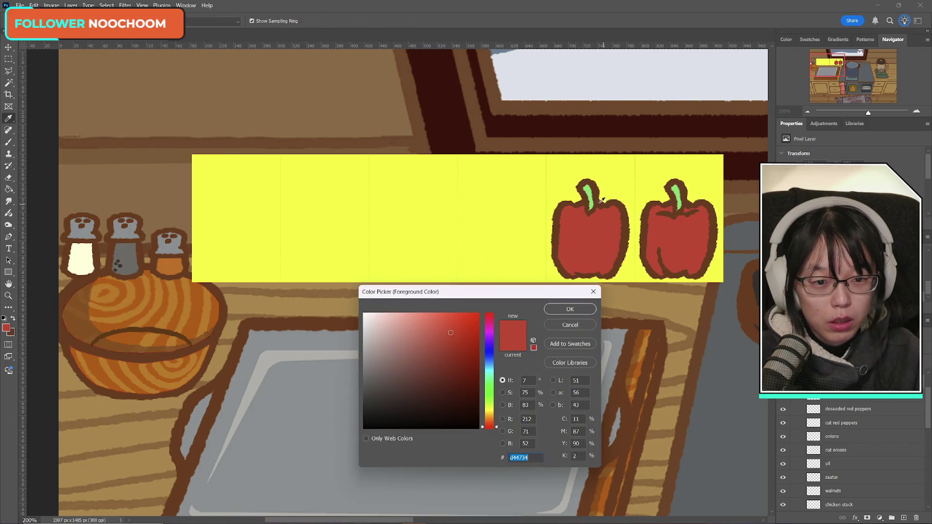
pyautogui.click(591, 189)
pyautogui.click(407, 315)
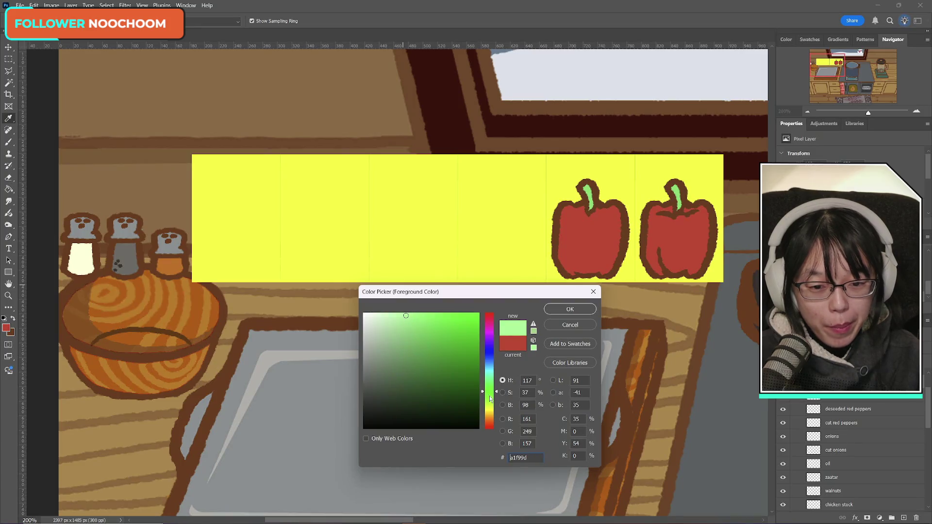
pyautogui.press('Return')
pyautogui.moveTo(583, 183); pyautogui.dragTo(591, 211)
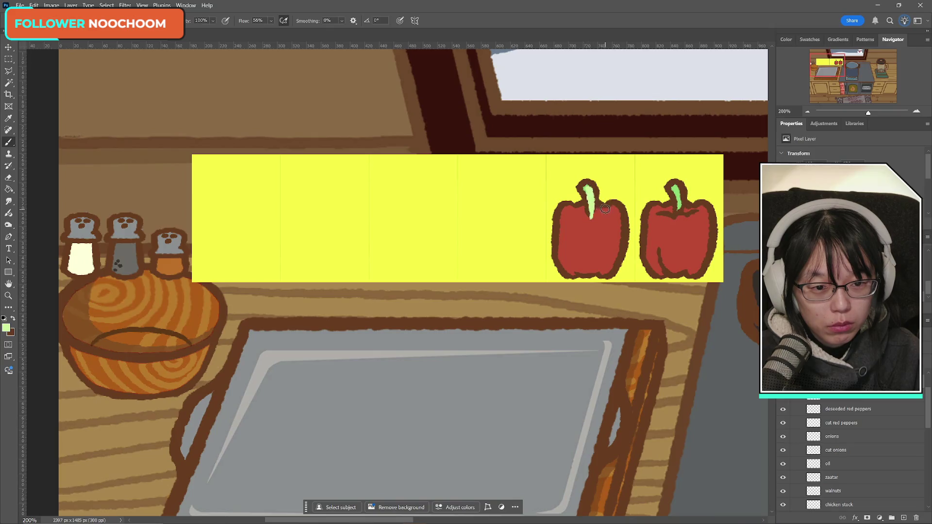
pyautogui.moveTo(589, 193); pyautogui.dragTo(590, 212)
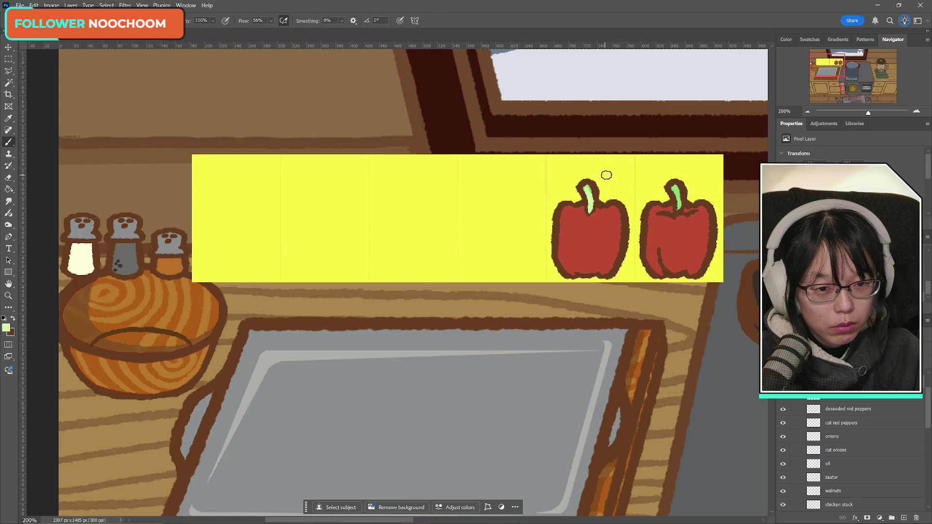
pyautogui.moveTo(588, 189); pyautogui.dragTo(592, 209)
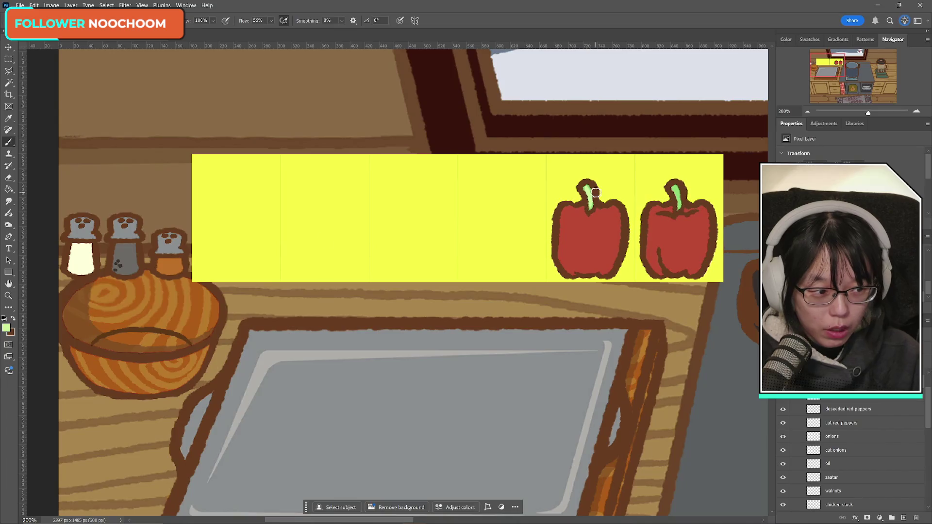
# - Make the painting colour a pale creamy yellow (e9f1b6) with lower saturation
pyautogui.click(7, 328)
pyautogui.moveTo(402, 318); pyautogui.dragTo(392, 319)
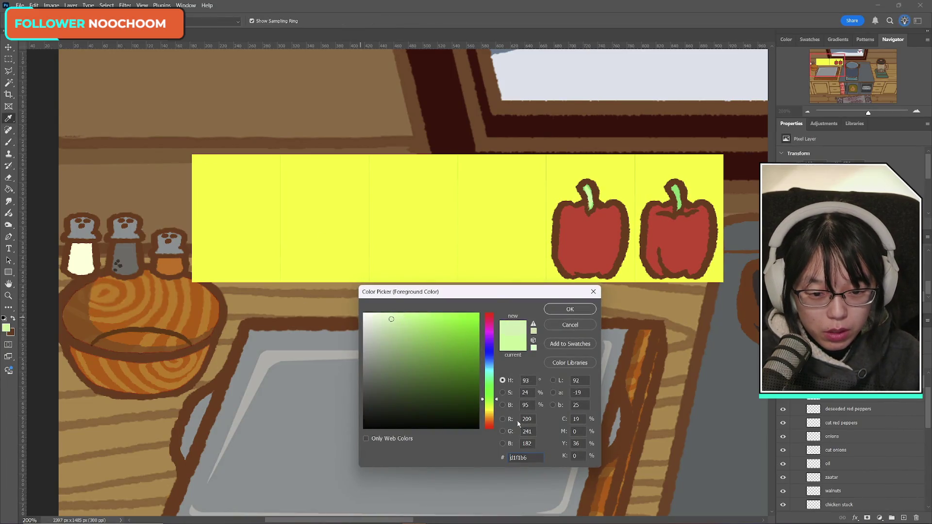
pyautogui.moveTo(492, 412); pyautogui.dragTo(492, 412)
pyautogui.click(571, 310)
pyautogui.press('b')
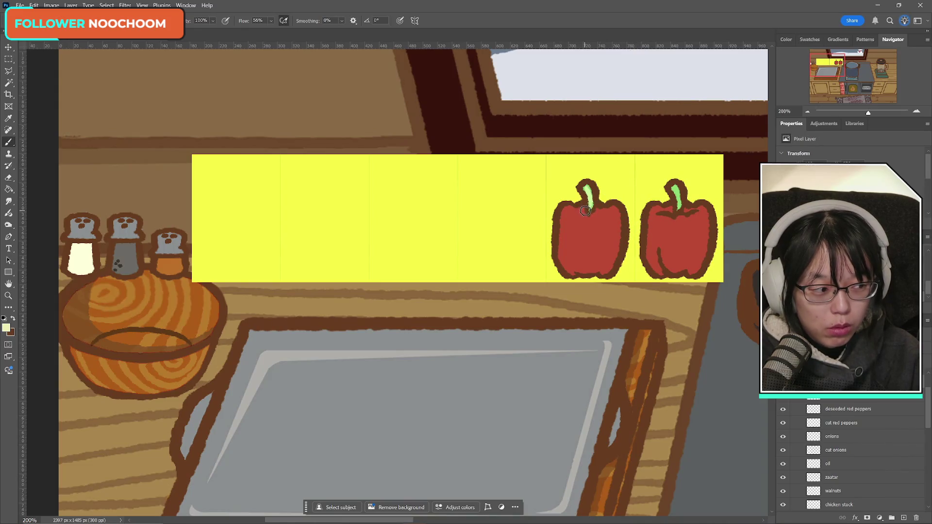
# - On a new layer, paint a cream seed cluster below the left pepper's stem
pyautogui.click(587, 213)
pyautogui.hotkey('ctrl', 'z')
pyautogui.click(905, 518)
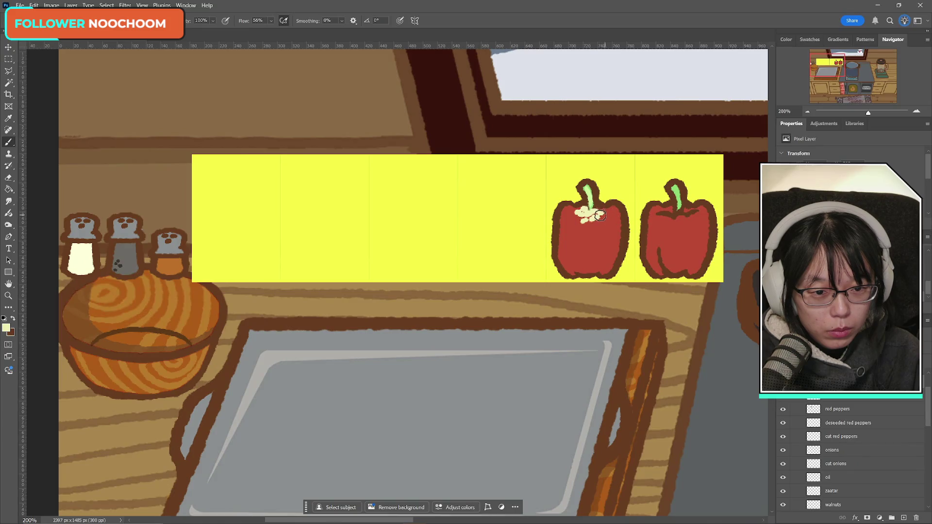
pyautogui.moveTo(572, 215); pyautogui.dragTo(592, 227)
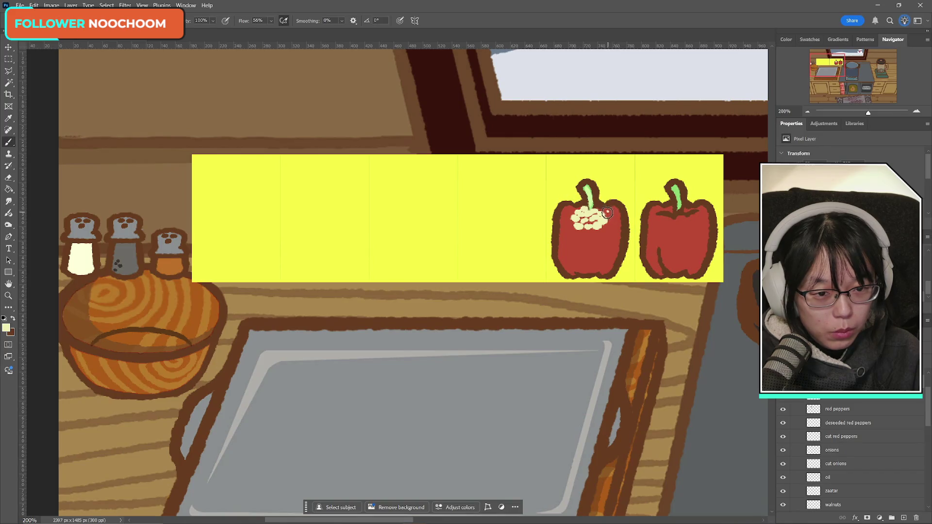
pyautogui.moveTo(571, 212); pyautogui.dragTo(572, 214)
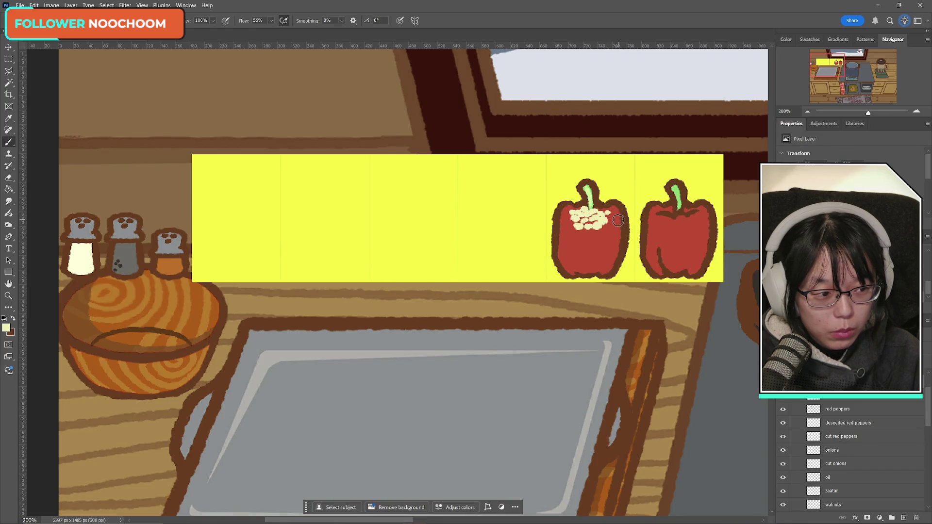
pyautogui.hotkey('ctrl', 'z')
pyautogui.hotkey('ctrl', 'z')
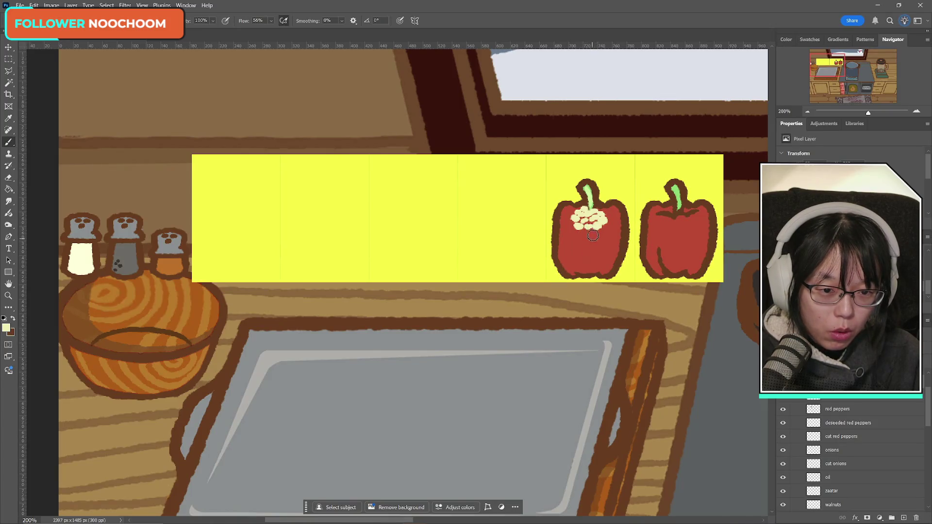
# - Paint a straight pale core line down the middle of the left pepper
pyautogui.moveTo(591, 229); pyautogui.dragTo(586, 262)
pyautogui.hotkey('ctrl', 'z')
pyautogui.moveTo(590, 228); pyautogui.dragTo(586, 261)
pyautogui.hotkey('ctrl', 'z')
pyautogui.moveTo(590, 226); pyautogui.dragTo(585, 260)
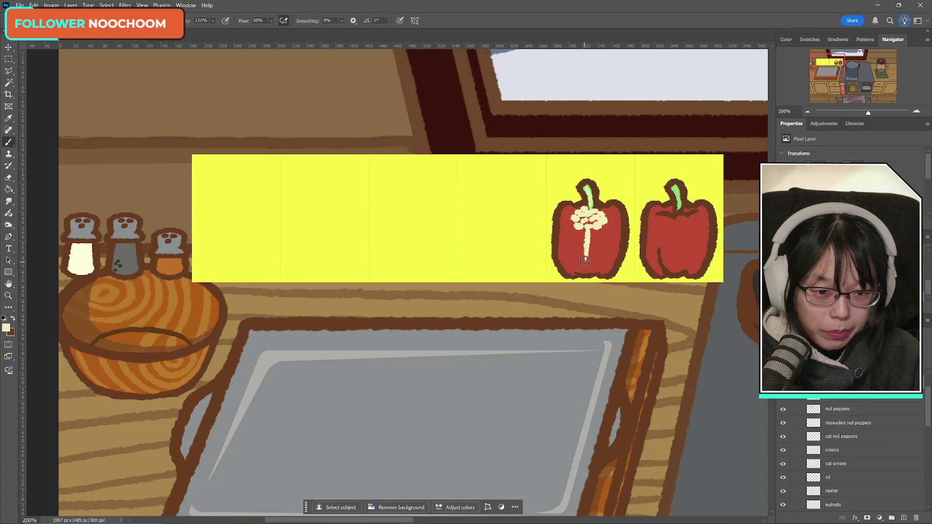
pyautogui.hotkey('ctrl', 'z')
pyautogui.moveTo(590, 227); pyautogui.dragTo(588, 257)
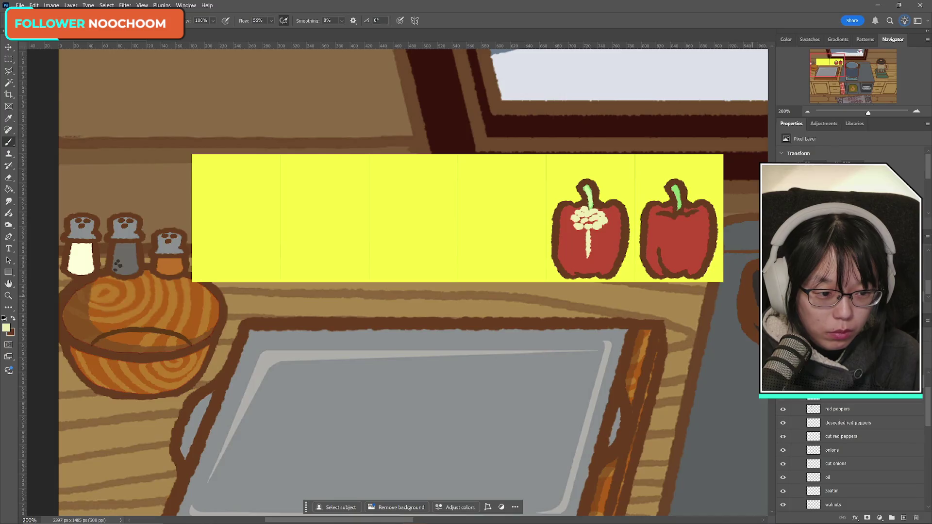
pyautogui.hotkey('ctrl', 'j')
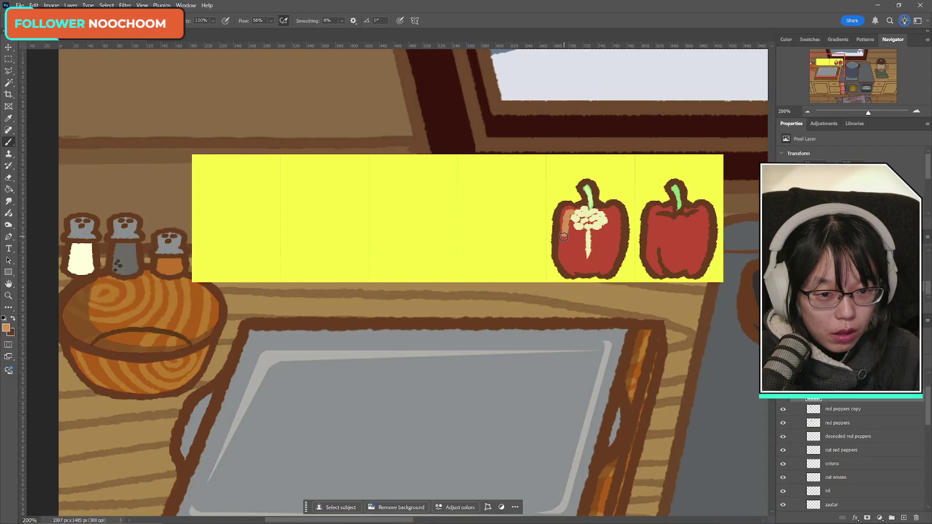
# - Brush light orange flesh down both sides and the core of the left pepper, leaving a red rim
pyautogui.moveTo(568, 214)
pyautogui.mouseDown()
pyautogui.moveTo(567, 264)
pyautogui.moveTo(607, 266)
pyautogui.mouseUp()
pyautogui.hotkey('ctrl', 'z')
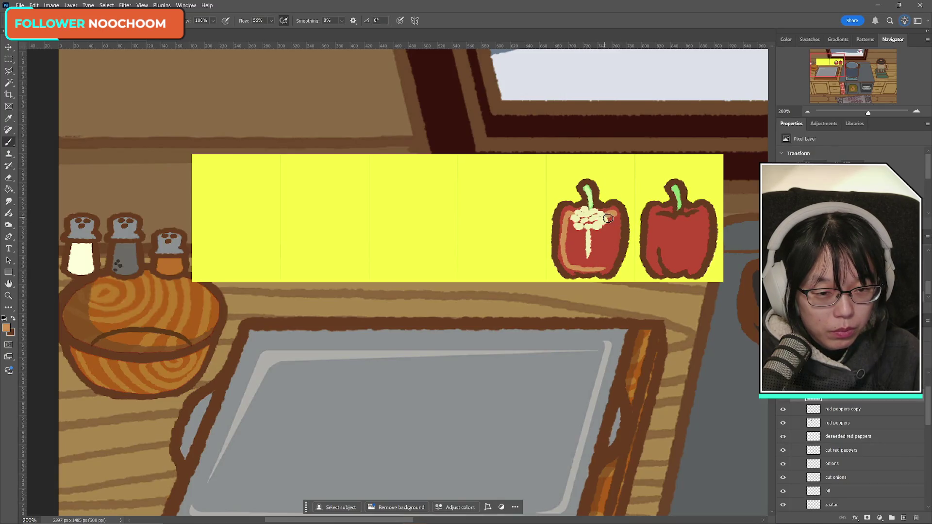
pyautogui.moveTo(608, 219); pyautogui.dragTo(610, 257)
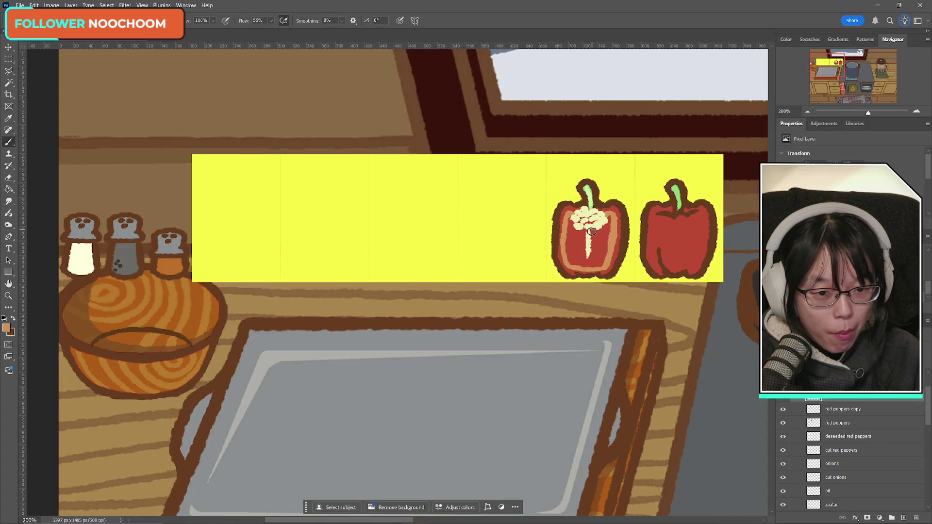
pyautogui.moveTo(587, 263); pyautogui.dragTo(596, 235)
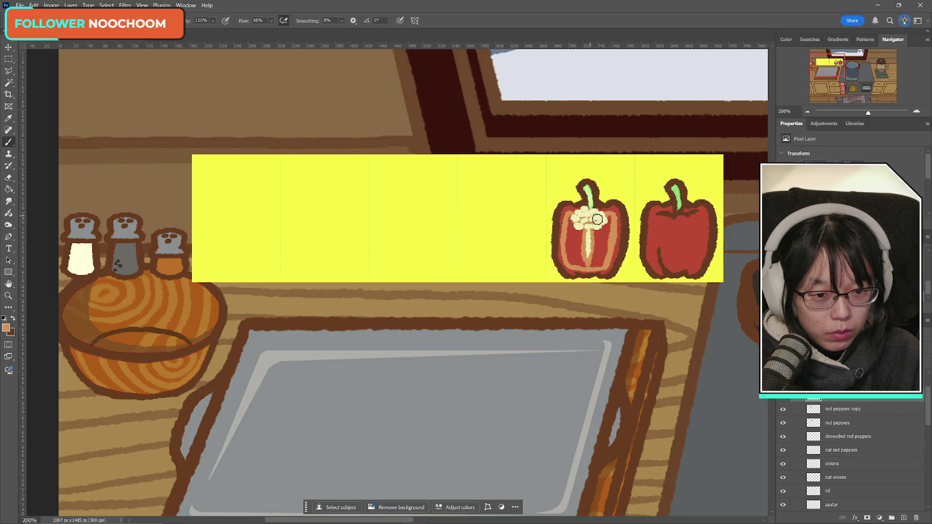
pyautogui.moveTo(597, 217)
pyautogui.mouseDown()
pyautogui.moveTo(571, 218)
pyautogui.moveTo(595, 223)
pyautogui.moveTo(582, 233)
pyautogui.moveTo(584, 255)
pyautogui.mouseUp()
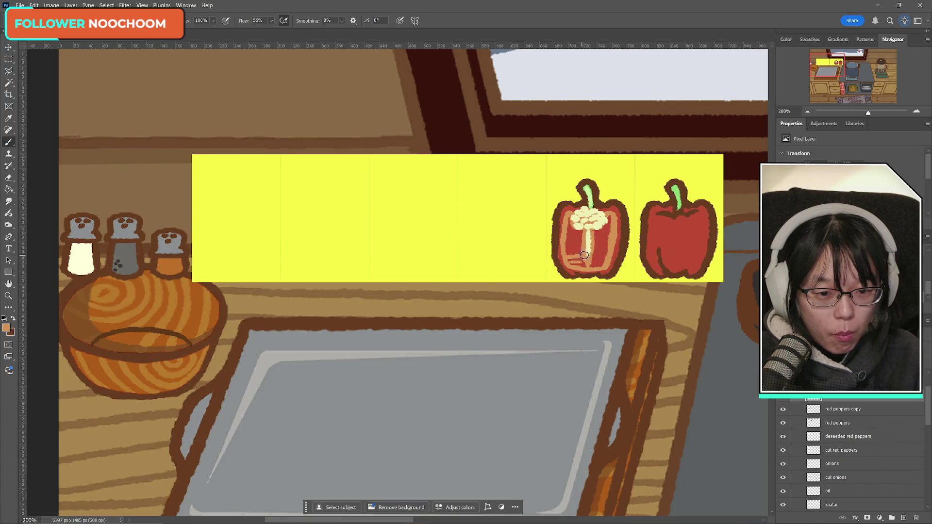
pyautogui.hotkey('ctrl', 'z')
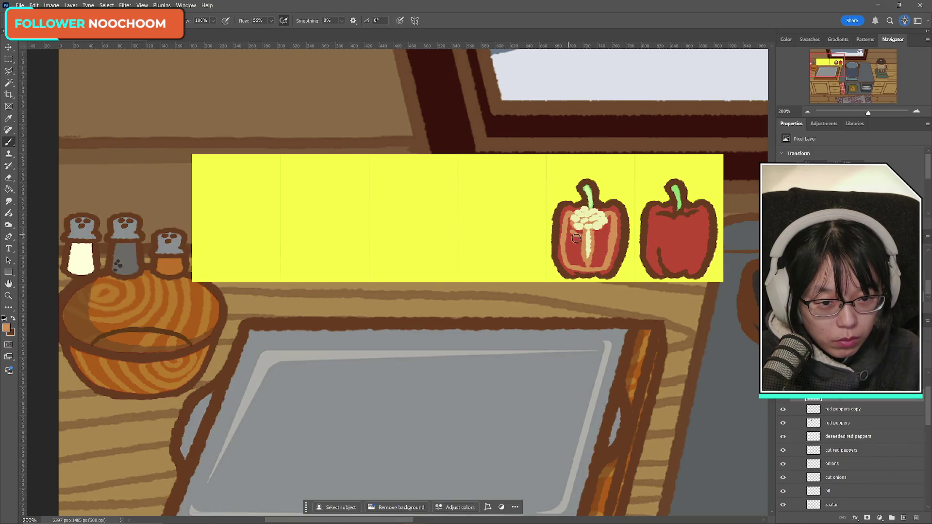
pyautogui.moveTo(573, 233); pyautogui.dragTo(576, 262)
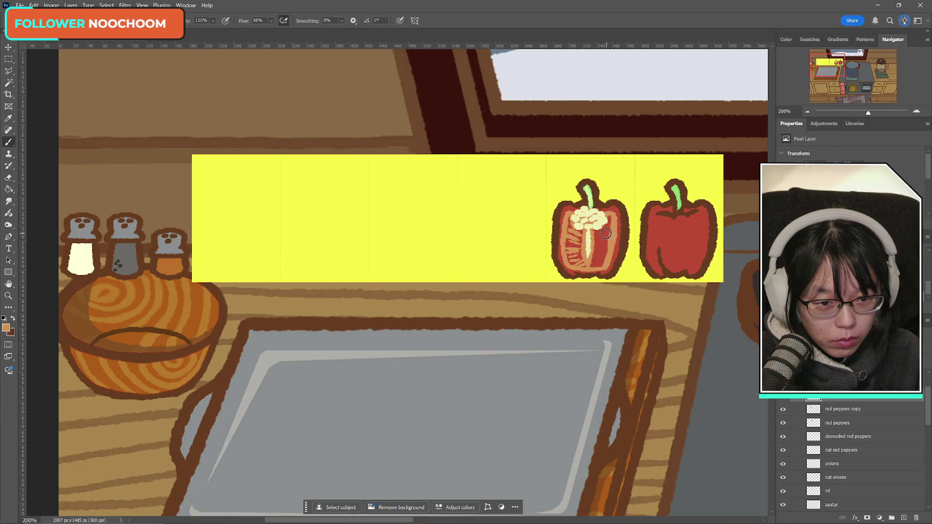
pyautogui.moveTo(610, 231); pyautogui.dragTo(594, 257)
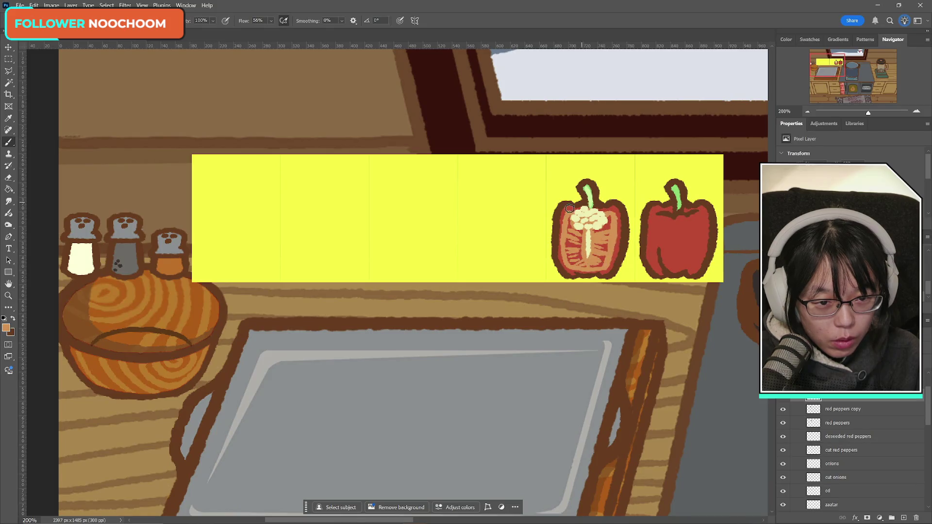
pyautogui.moveTo(591, 242)
pyautogui.mouseDown()
pyautogui.moveTo(575, 267)
pyautogui.moveTo(616, 265)
pyautogui.mouseUp()
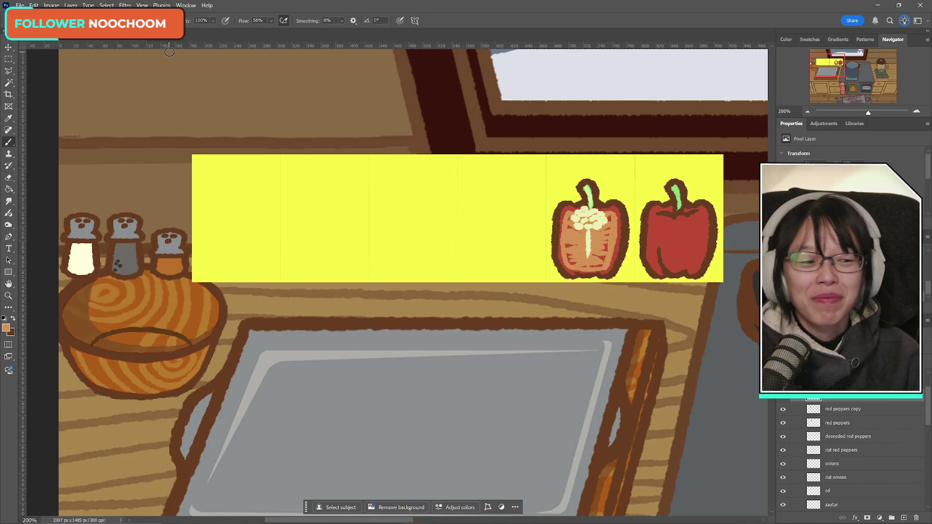
pyautogui.click(9, 60)
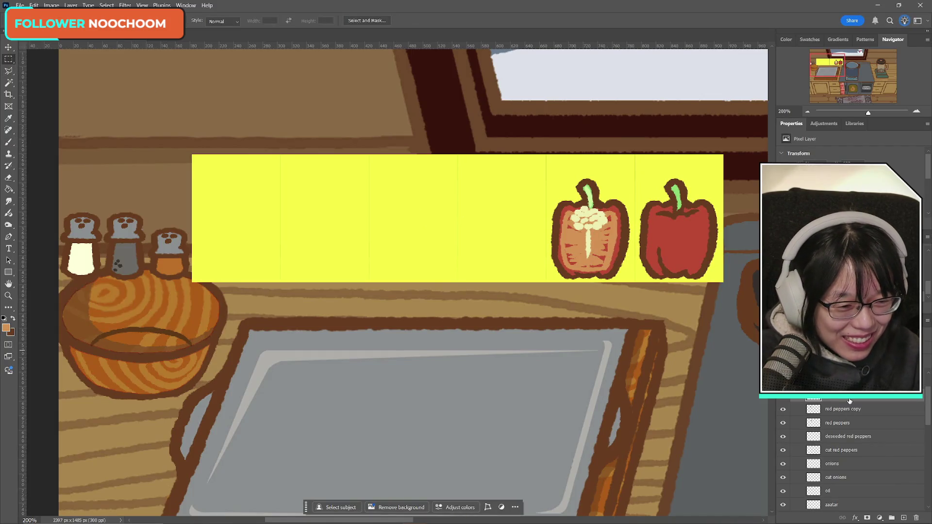
pyautogui.click(787, 397)
pyautogui.click(786, 398)
pyautogui.click(786, 398)
pyautogui.click(785, 398)
pyautogui.click(785, 397)
pyautogui.click(785, 398)
pyautogui.click(784, 399)
pyautogui.click(784, 399)
pyautogui.click(784, 399)
pyautogui.click(784, 399)
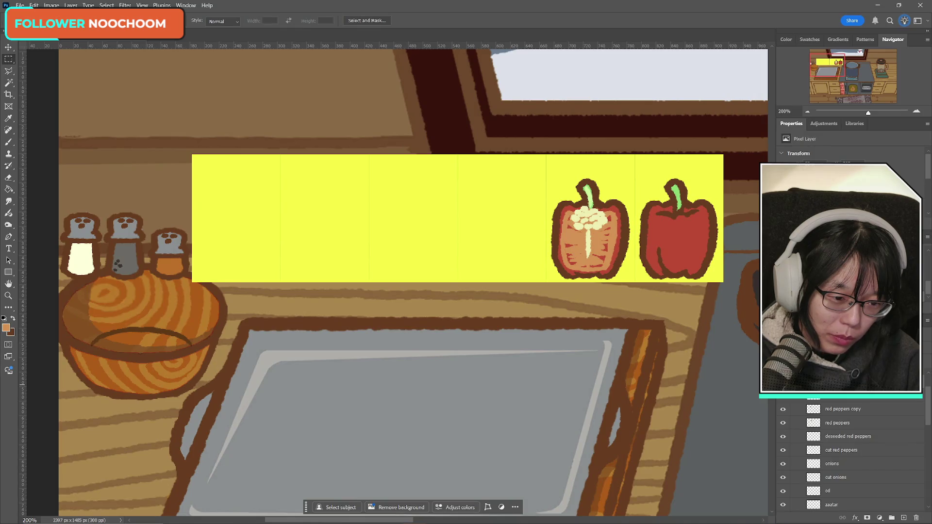
pyautogui.click(787, 398)
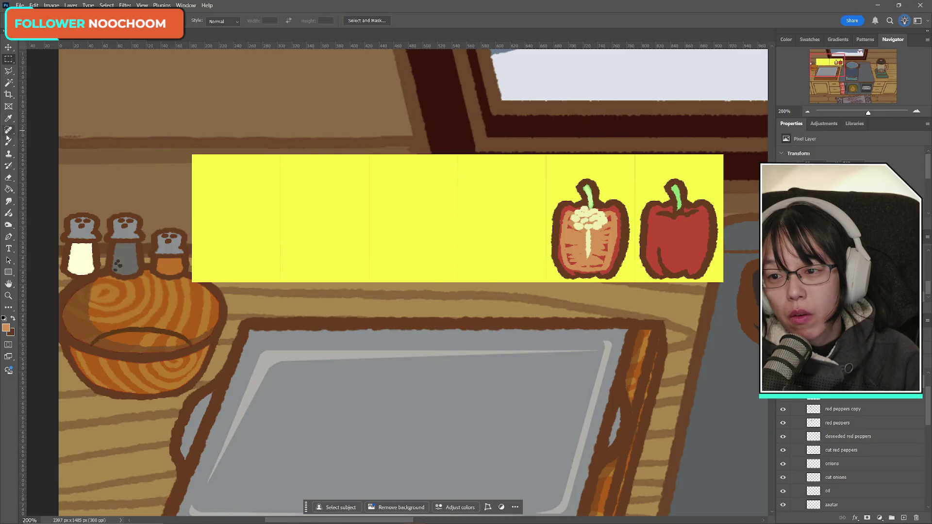
pyautogui.rightClick(9, 72)
pyautogui.click(39, 71)
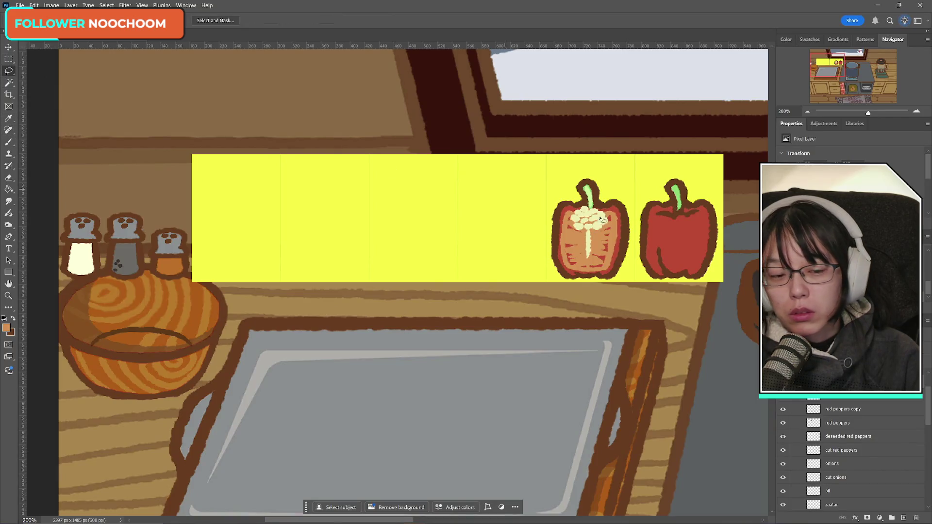
# - Lift the pale seed strip onto its own Layer 17 and move it back beneath the seeds
pyautogui.moveTo(590, 233); pyautogui.dragTo(588, 232)
pyautogui.press('Delete')
pyautogui.hotkey('ctrl', 'd')
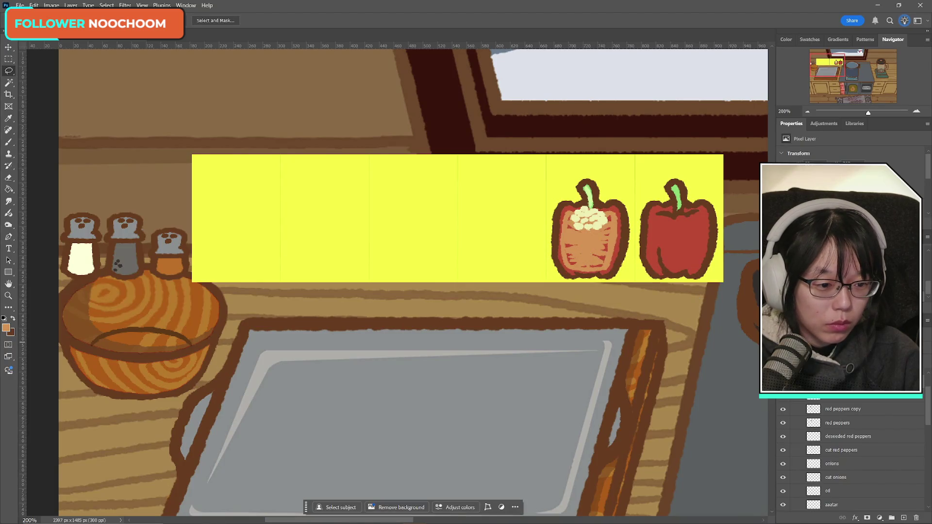
pyautogui.hotkey('ctrl', 'j')
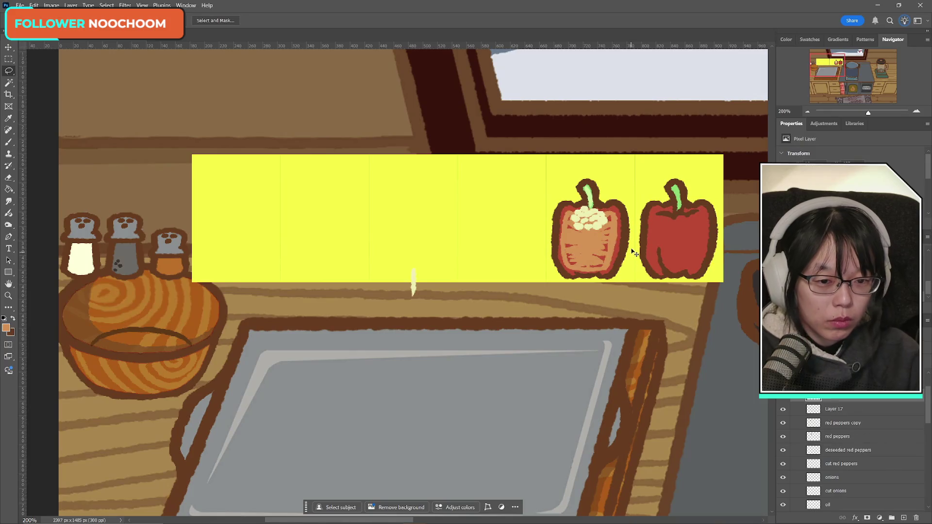
pyautogui.moveTo(413, 279); pyautogui.dragTo(587, 241)
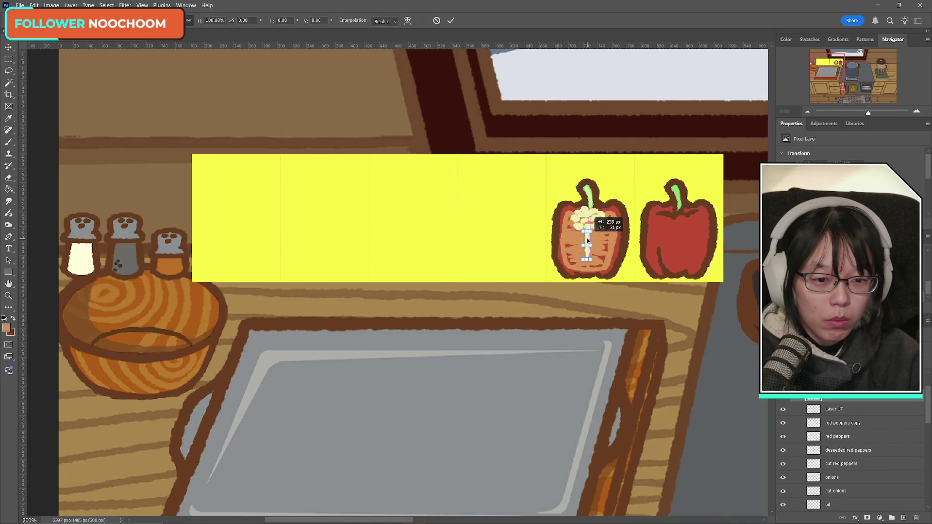
pyautogui.press('Return')
pyautogui.press('l')
pyautogui.hotkey('ctrl', 't')
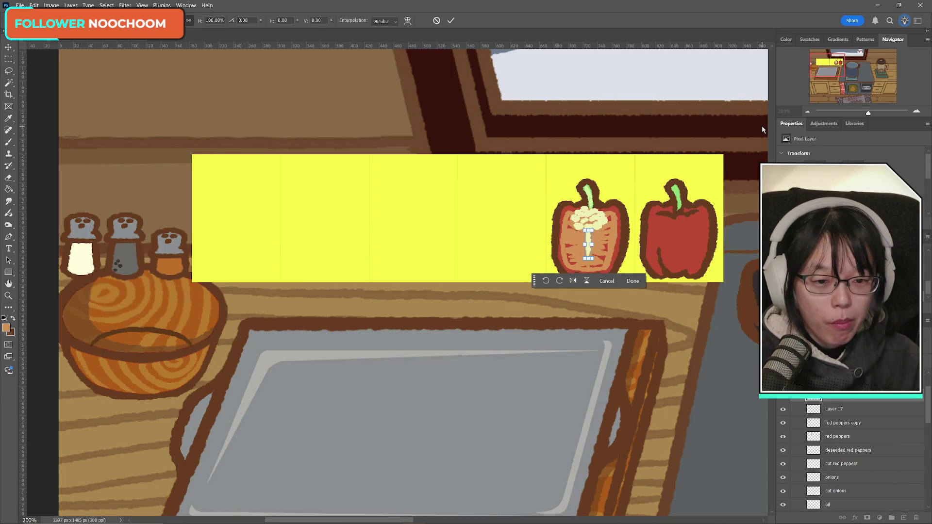
pyautogui.click(451, 21)
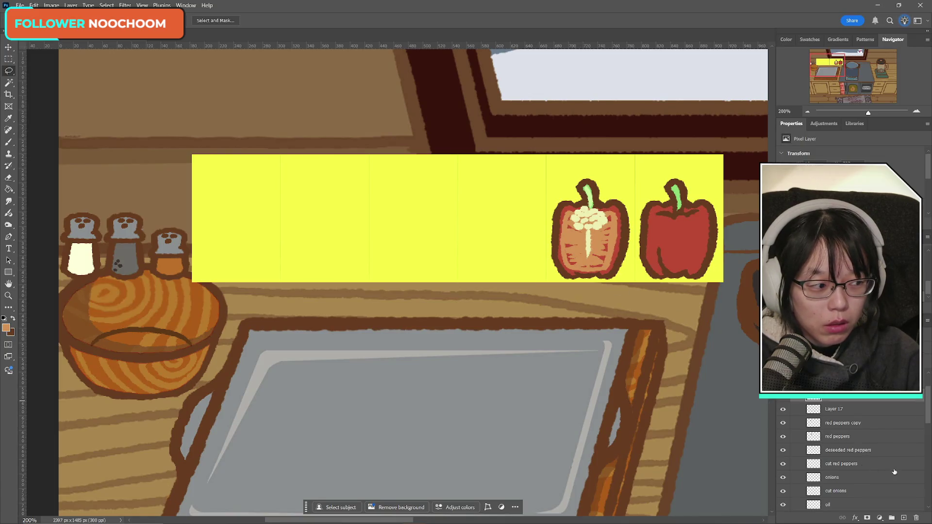
# - Compare the cut pepper with and without its seeds and core, leaving both hidden
pyautogui.hotkey('ctrl', ',')
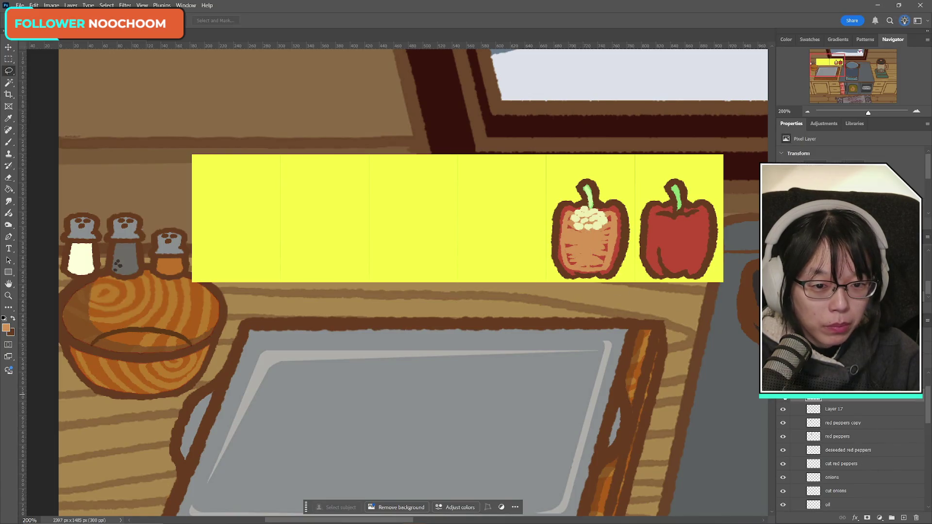
pyautogui.hotkey('ctrl', ',')
pyautogui.hotkey('ctrl', ',')
pyautogui.hotkey('ctrl', ',')
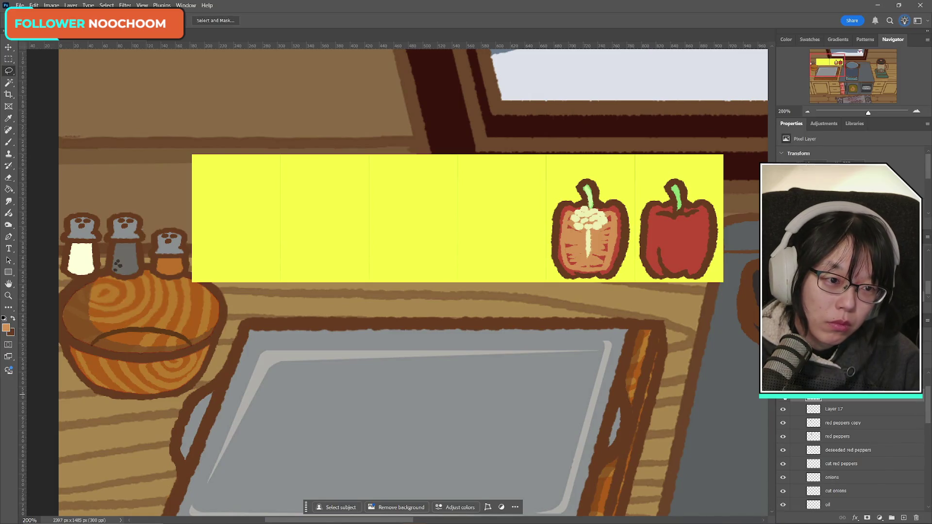
pyautogui.hotkey('ctrl', ',')
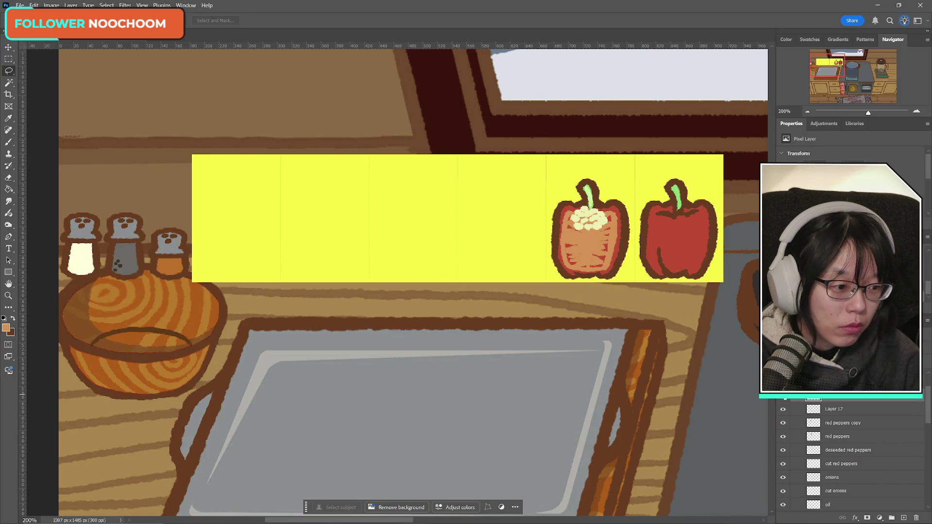
pyautogui.hotkey('ctrl', ',')
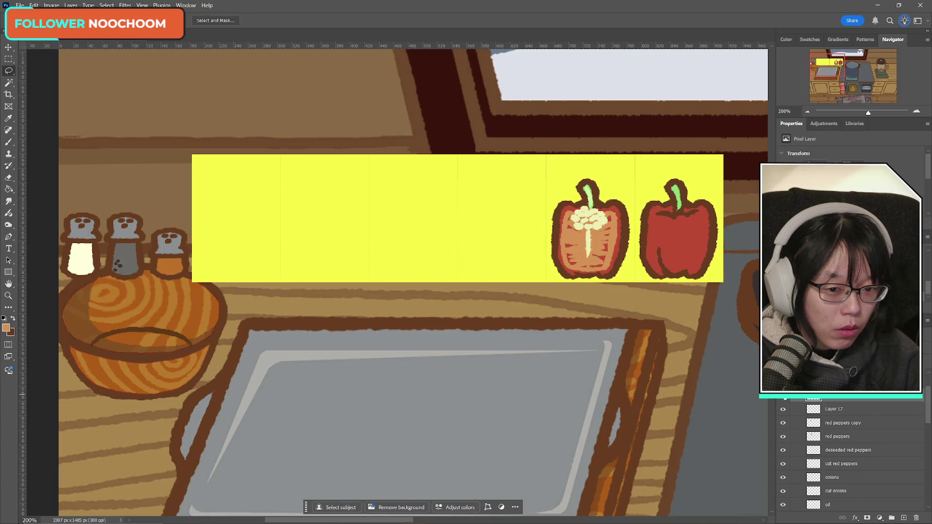
pyautogui.hotkey('ctrl', ',')
pyautogui.hotkey('ctrl', ',')
pyautogui.hotkey('ctrl', ',')
pyautogui.hotkey('ctrl', ',')
pyautogui.hotkey('ctrl', ',')
pyautogui.hotkey('ctrl', ',')
pyautogui.hotkey('ctrl', ',')
pyautogui.hotkey('ctrl', ',')
pyautogui.hotkey('ctrl', ',')
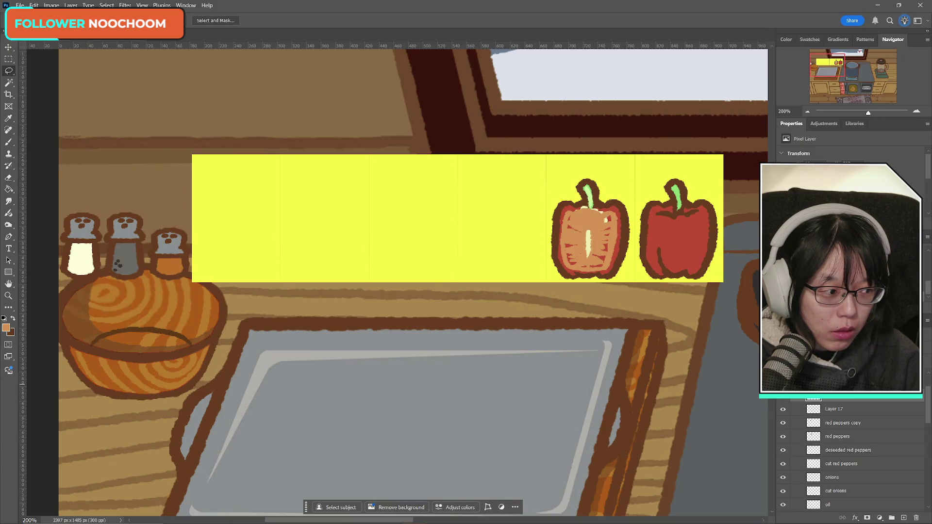
pyautogui.hotkey('ctrl', ',')
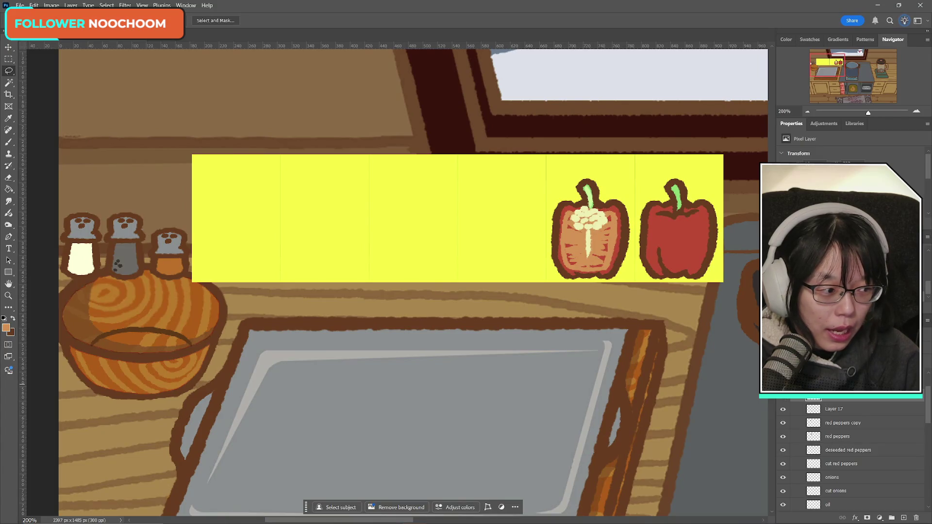
pyautogui.hotkey('ctrl', ',')
pyautogui.hotkey('ctrl', ',')
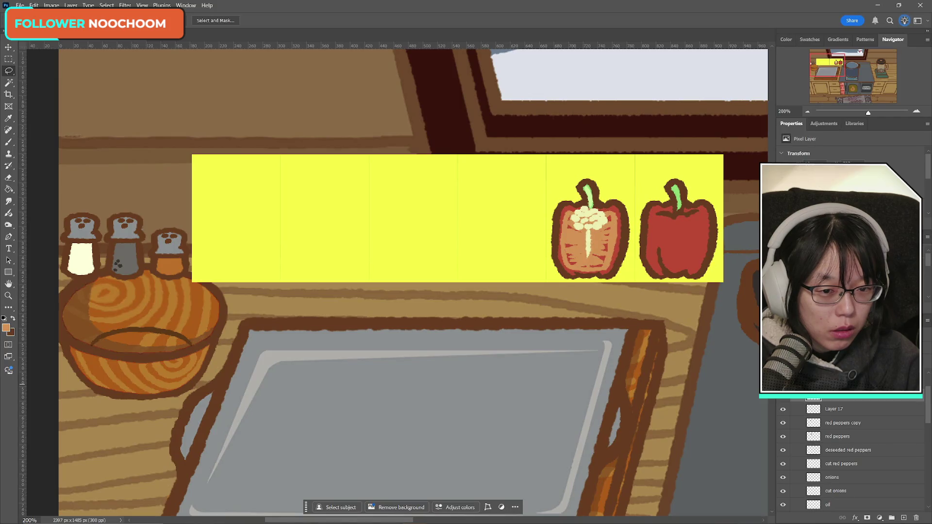
pyautogui.hotkey('ctrl', ',')
pyautogui.hotkey('ctrl', ',')
pyautogui.hotkey('ctrl', ',')
pyautogui.hotkey('ctrl', ',')
pyautogui.scroll(-1, 850, 456)
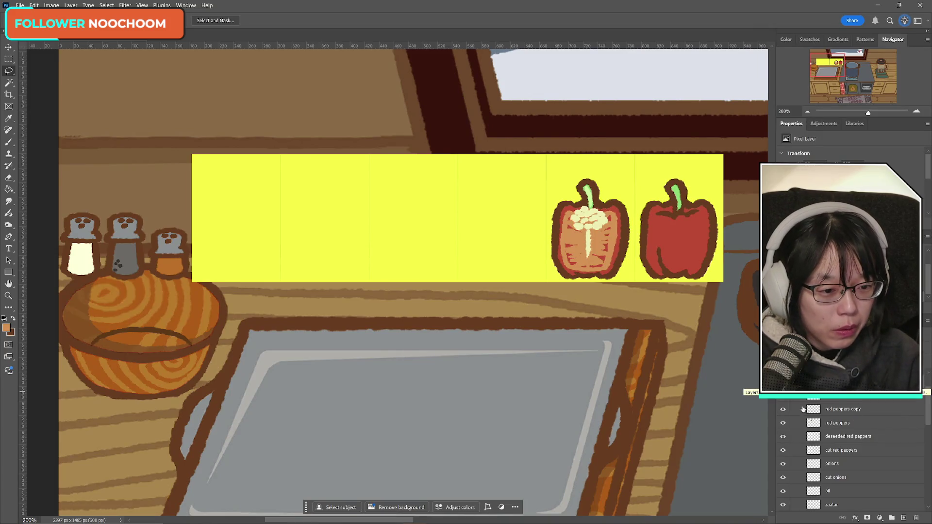
pyautogui.hotkey('ctrl', ',')
pyautogui.hotkey('ctrl', ',')
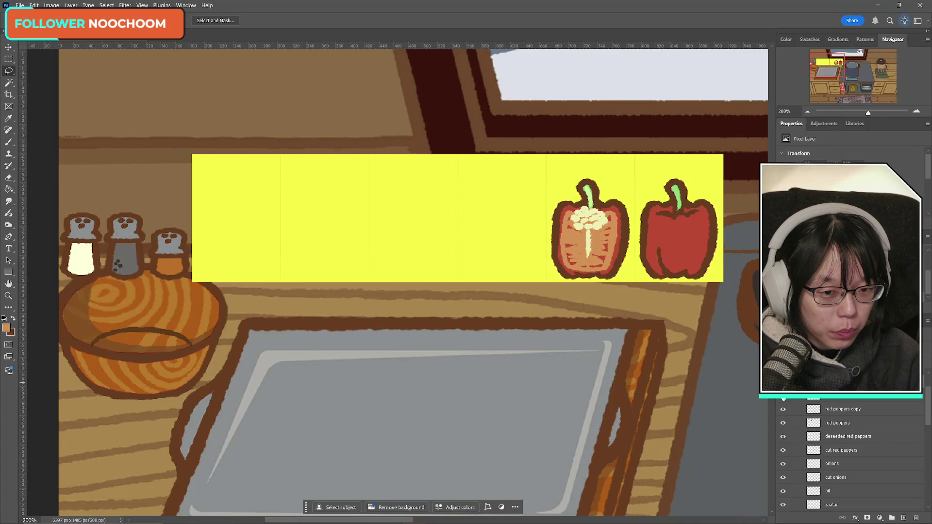
pyautogui.hotkey('ctrl', ',')
pyautogui.hotkey('ctrl', ',')
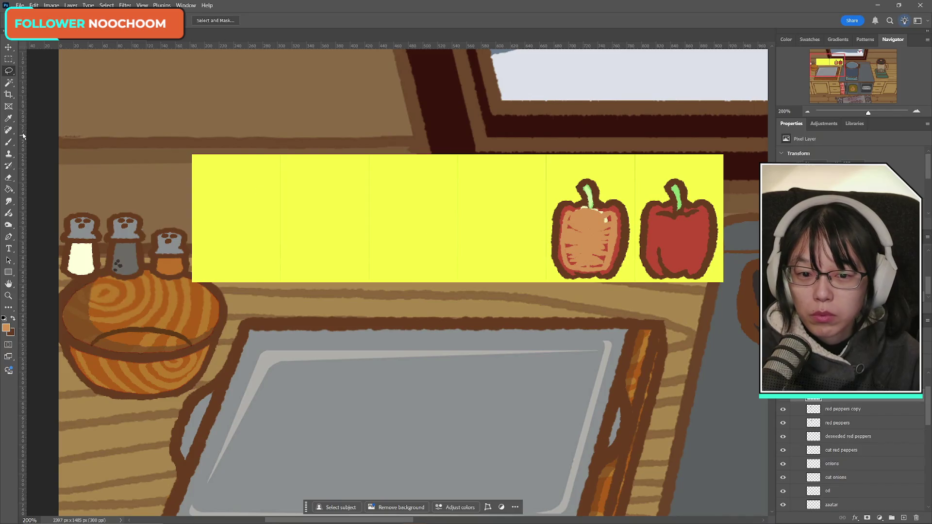
pyautogui.press('b')
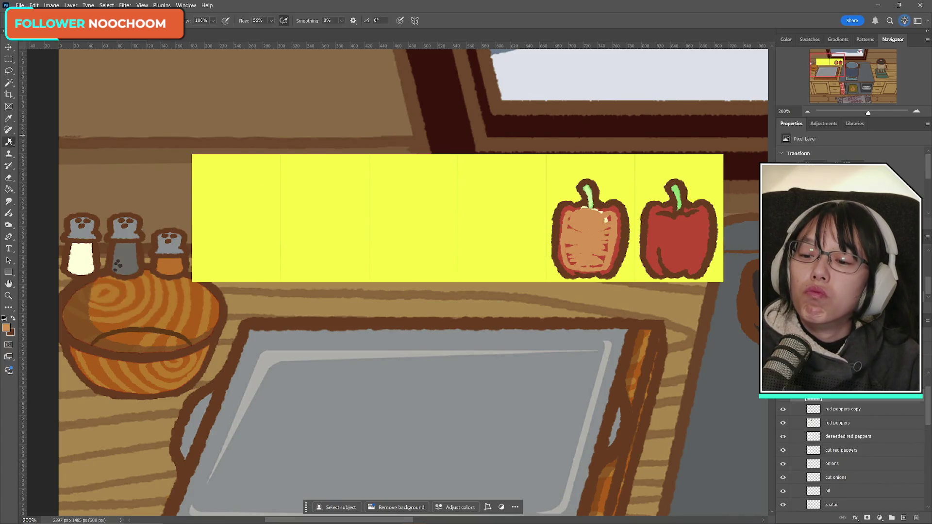
# - Touch up the light marks near the stem, then restore the seed cluster and core
pyautogui.moveTo(583, 212); pyautogui.dragTo(603, 212)
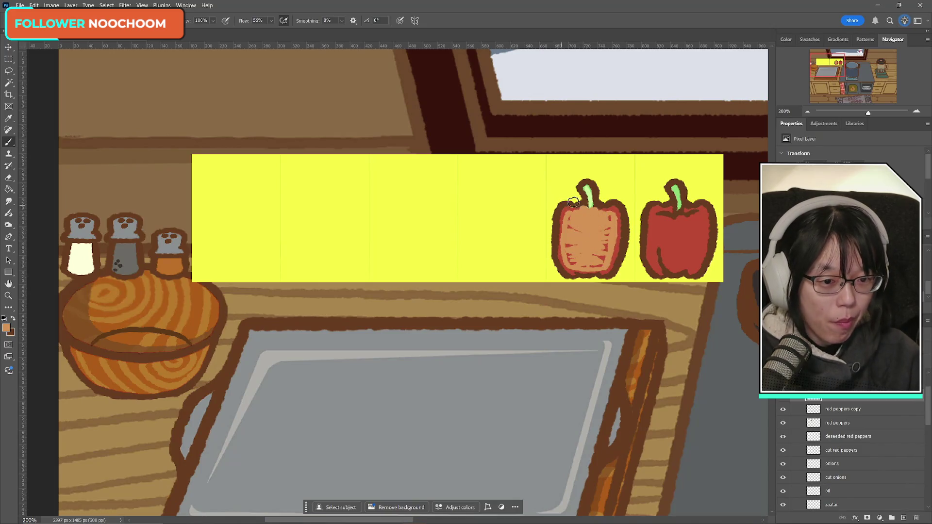
pyautogui.hotkey('ctrl', 'z')
pyautogui.hotkey('ctrl', 'shift', 'z')
pyautogui.hotkey('ctrl', 'shift', 'z')
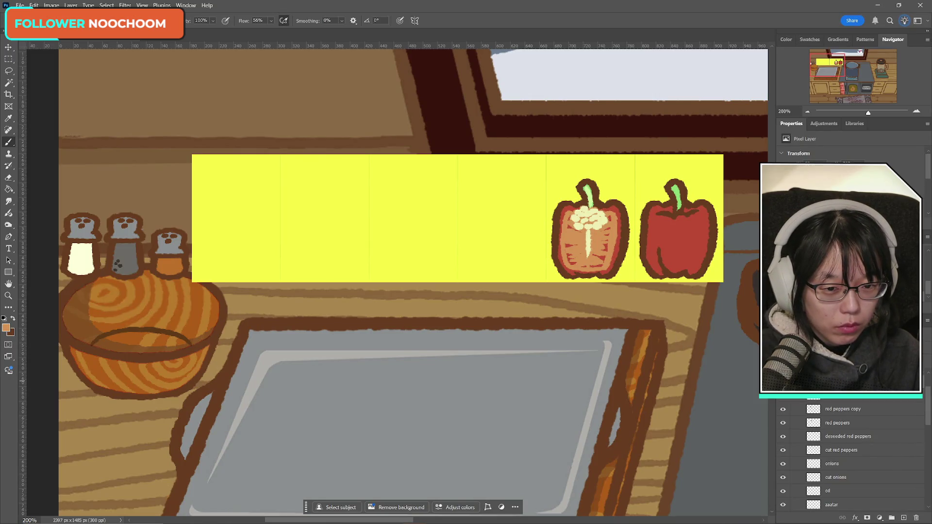
# - Erase the white core streak below the seeds and check the layer underneath
pyautogui.click(9, 177)
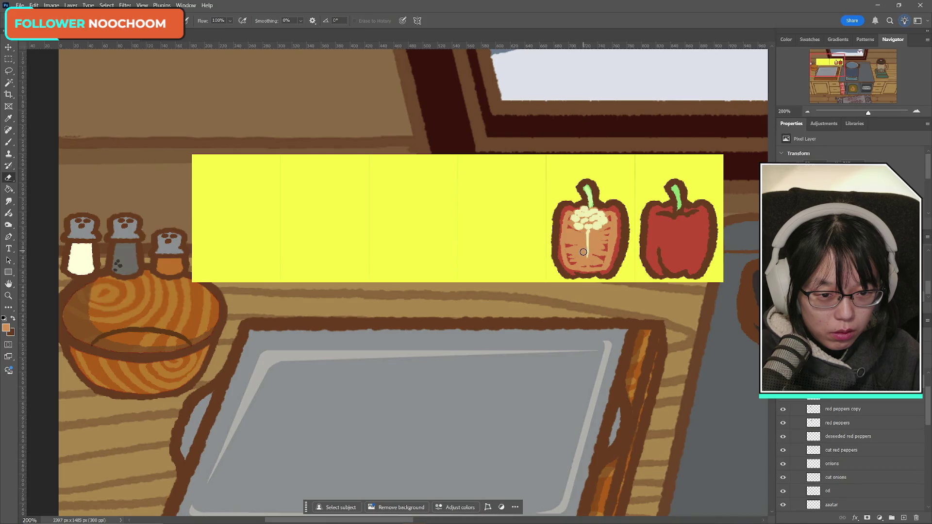
pyautogui.moveTo(582, 243); pyautogui.dragTo(587, 258)
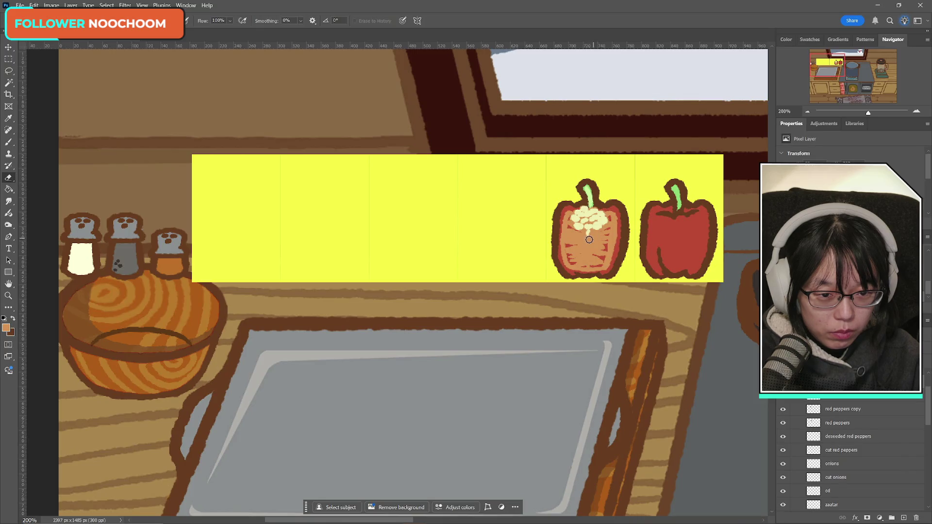
pyautogui.click(8, 59)
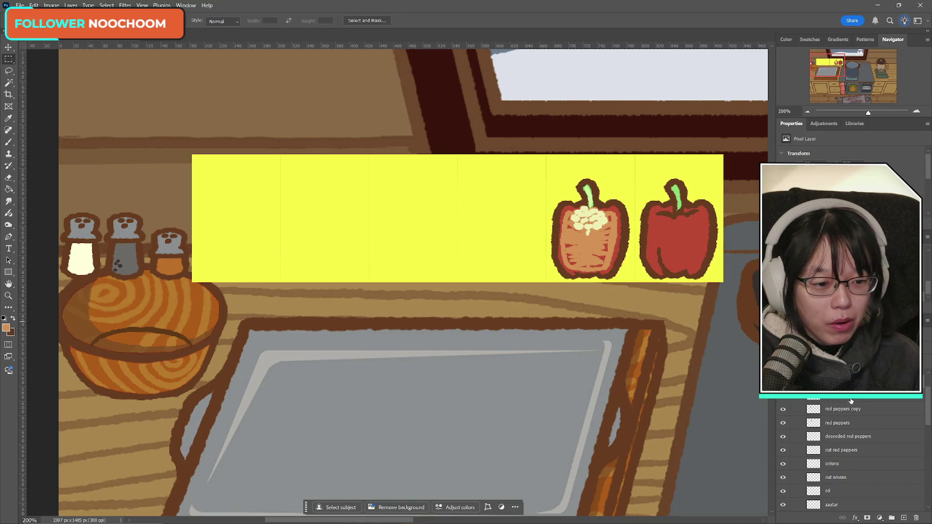
pyautogui.click(783, 398)
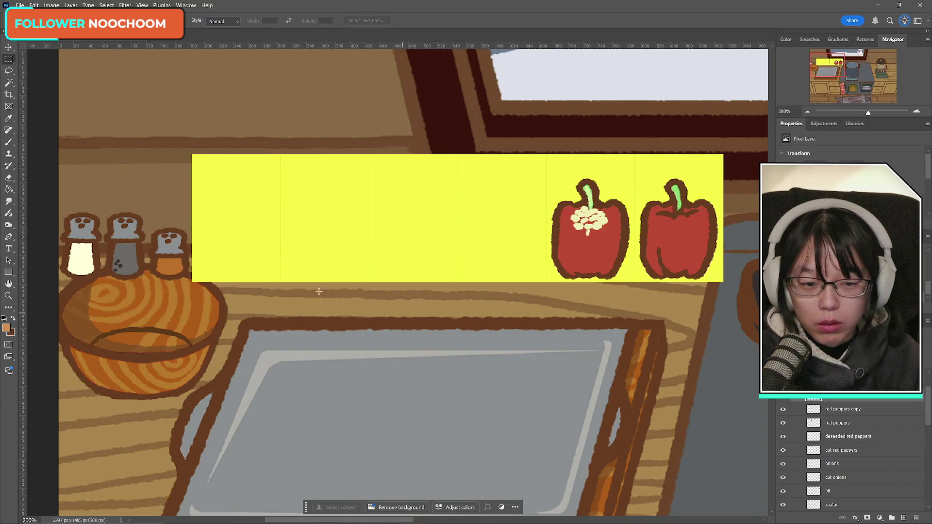
pyautogui.click(782, 401)
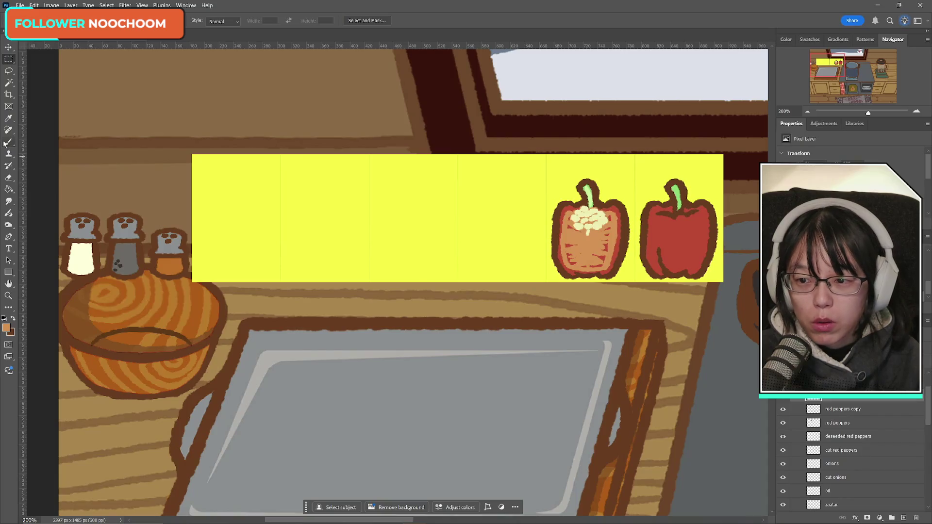
# - Choose a pale peach-yellow and paint a trial core stroke down the cut pepper
pyautogui.click(6, 328)
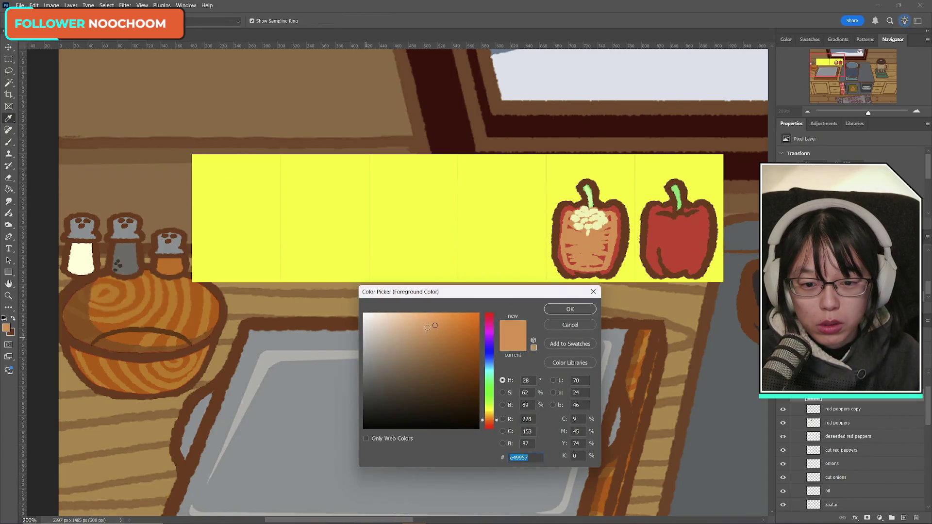
pyautogui.click(411, 320)
pyautogui.moveTo(494, 416); pyautogui.dragTo(494, 410)
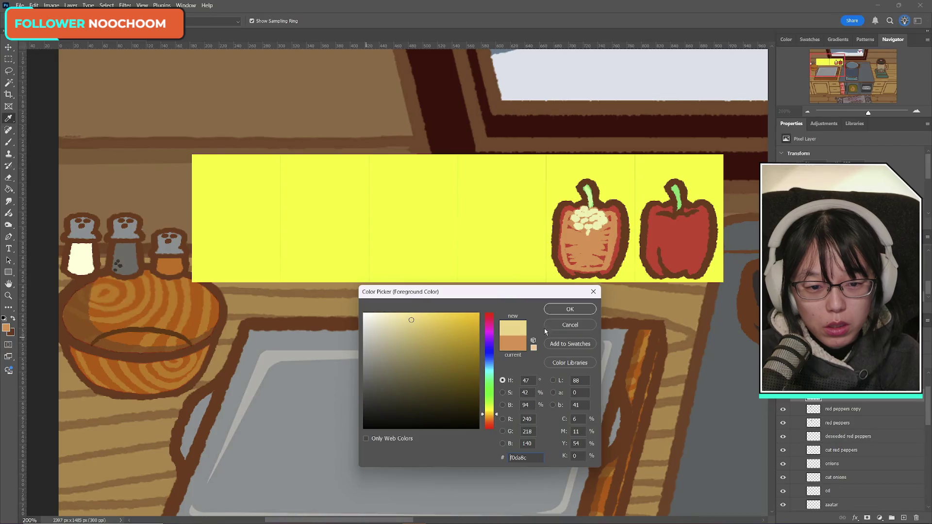
pyautogui.click(571, 310)
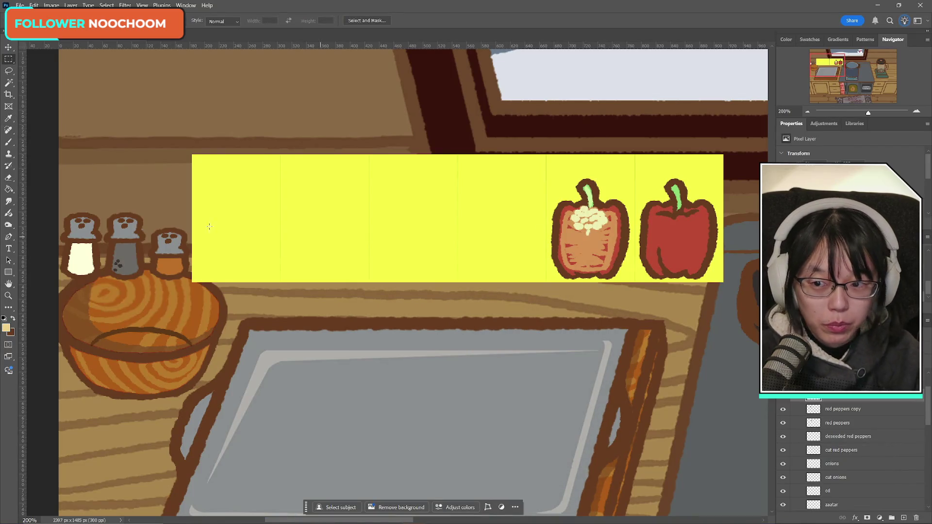
pyautogui.click(9, 143)
pyautogui.moveTo(588, 228); pyautogui.dragTo(588, 259)
pyautogui.keyDown('alt'); pyautogui.click(590, 255); pyautogui.keyUp('alt')
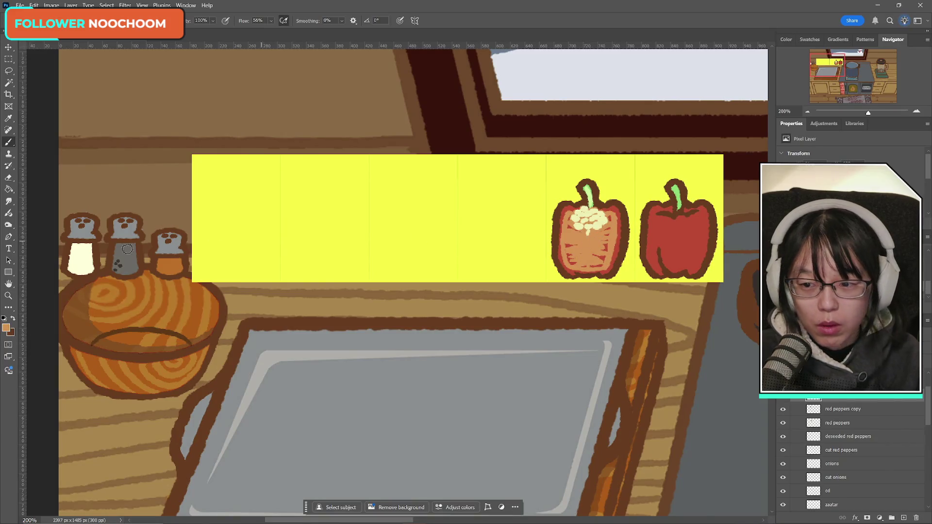
# - Switch to a light orange (e6ae5f) and repaint the core line down the pepper
pyautogui.click(6, 327)
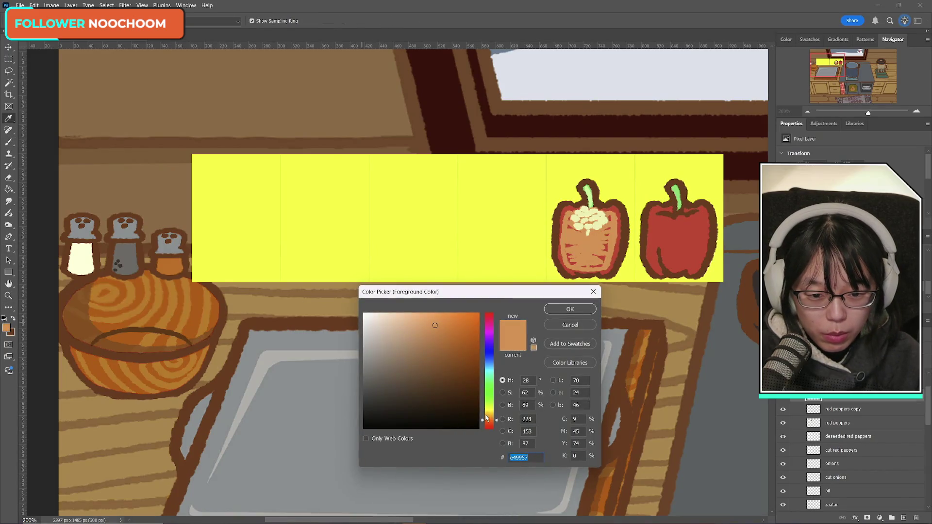
pyautogui.moveTo(486, 417); pyautogui.dragTo(489, 415)
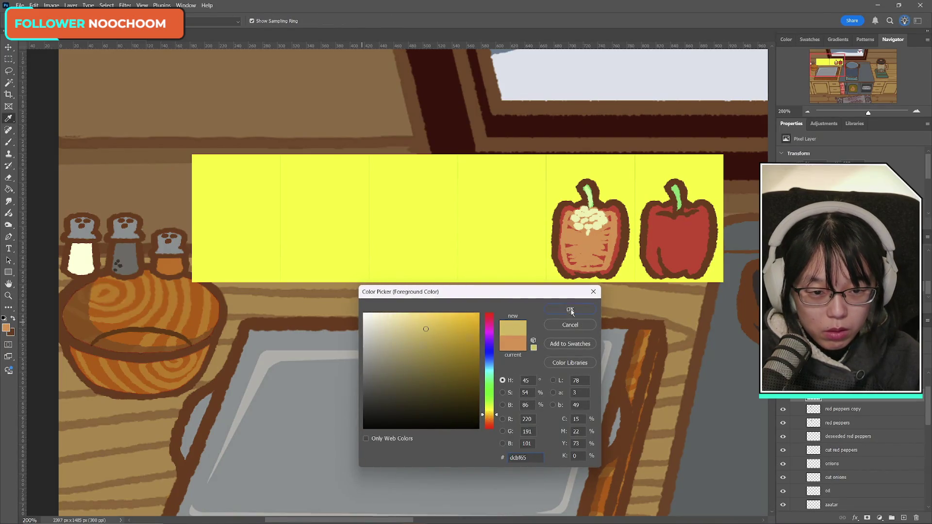
pyautogui.click(570, 309)
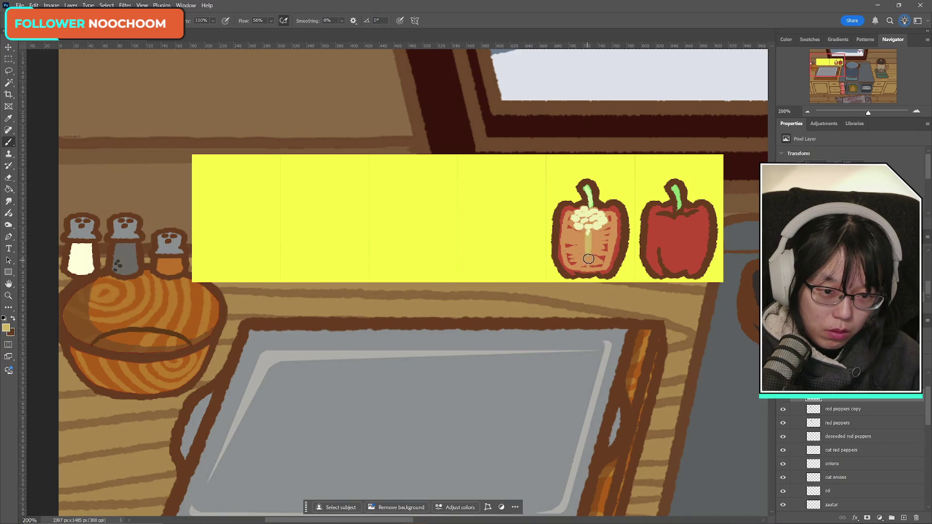
pyautogui.hotkey('ctrl', 'z')
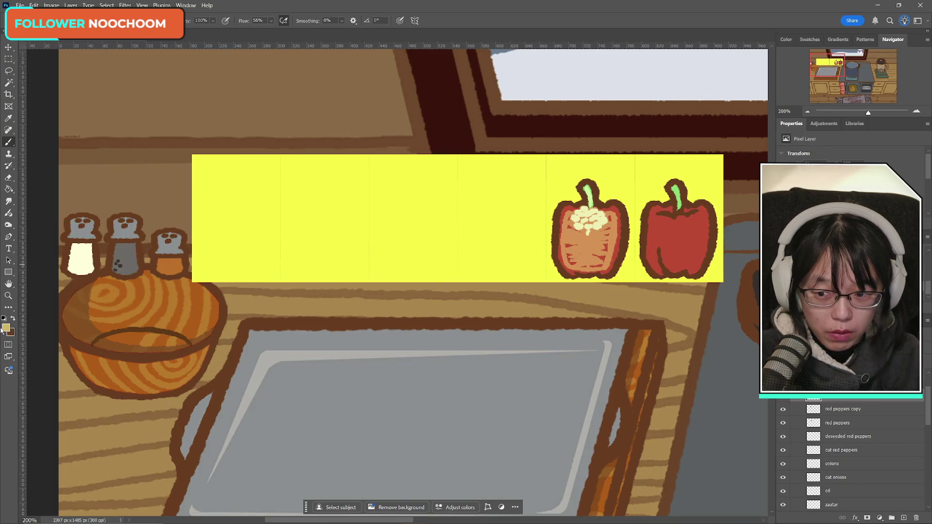
pyautogui.click(5, 329)
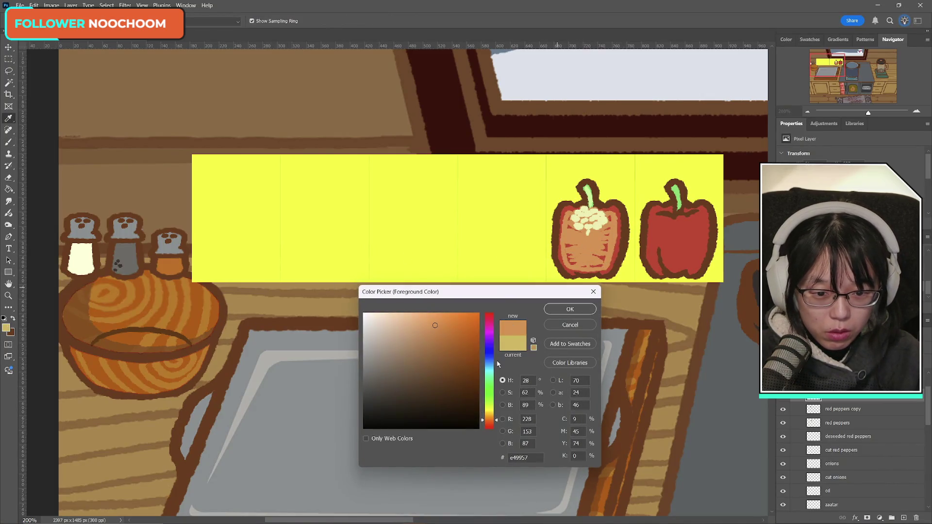
pyautogui.moveTo(492, 417); pyautogui.dragTo(492, 420)
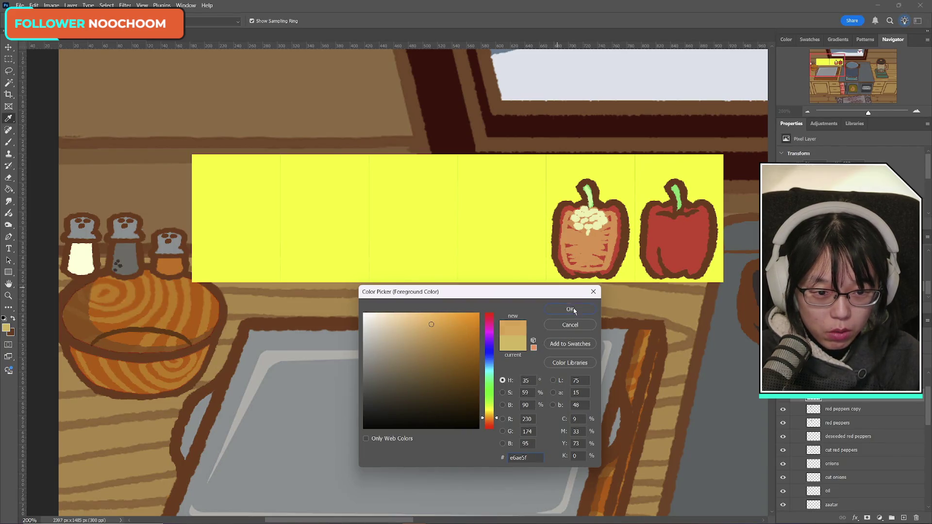
pyautogui.click(571, 309)
pyautogui.moveTo(587, 225); pyautogui.dragTo(589, 266)
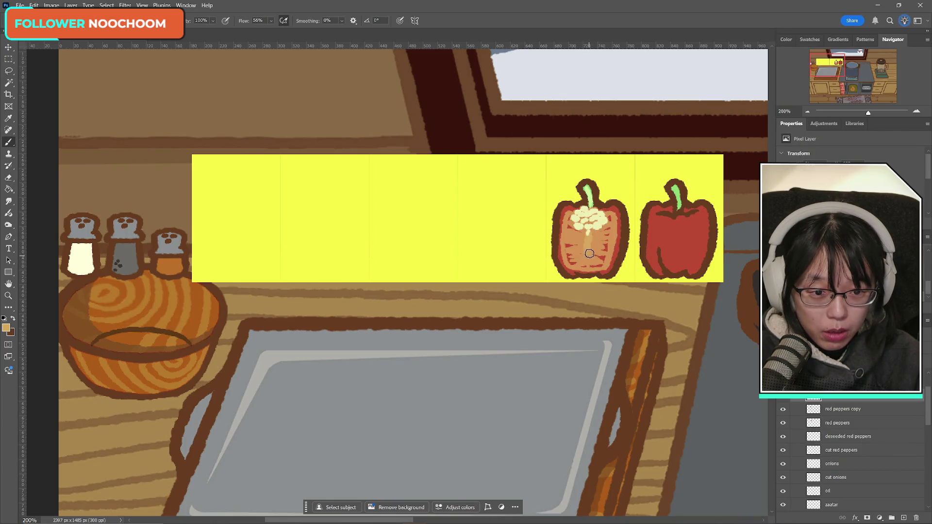
pyautogui.moveTo(595, 253); pyautogui.dragTo(590, 265)
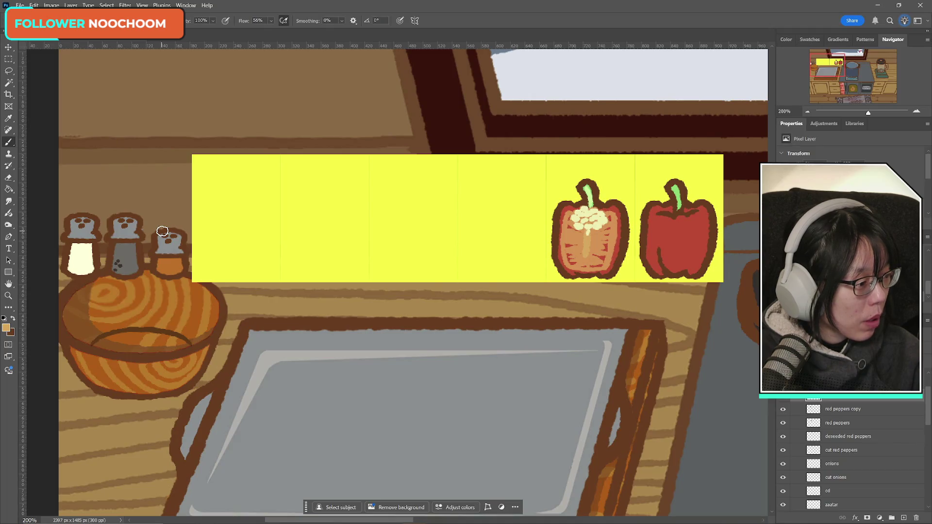
# - Save the illustration, then hide and reshow the red peppers copy layer to compare
pyautogui.click(33, 4)
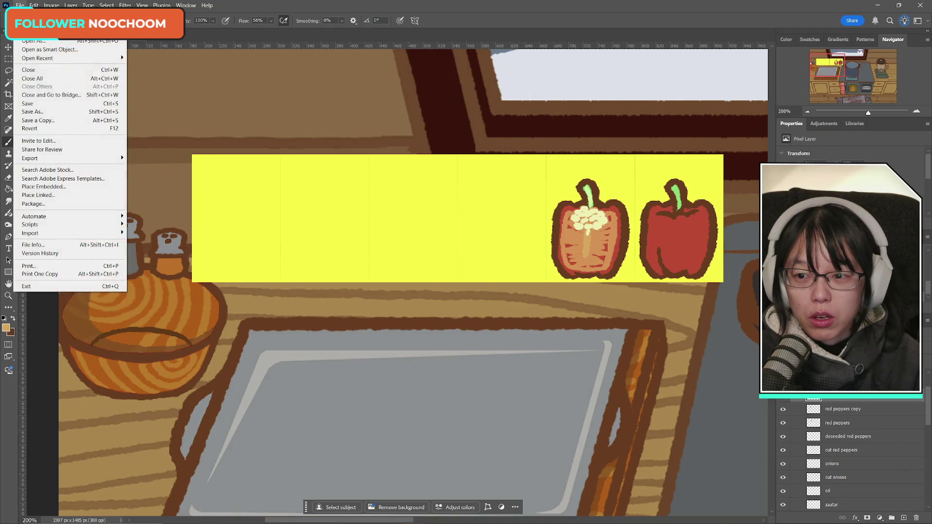
pyautogui.click(39, 102)
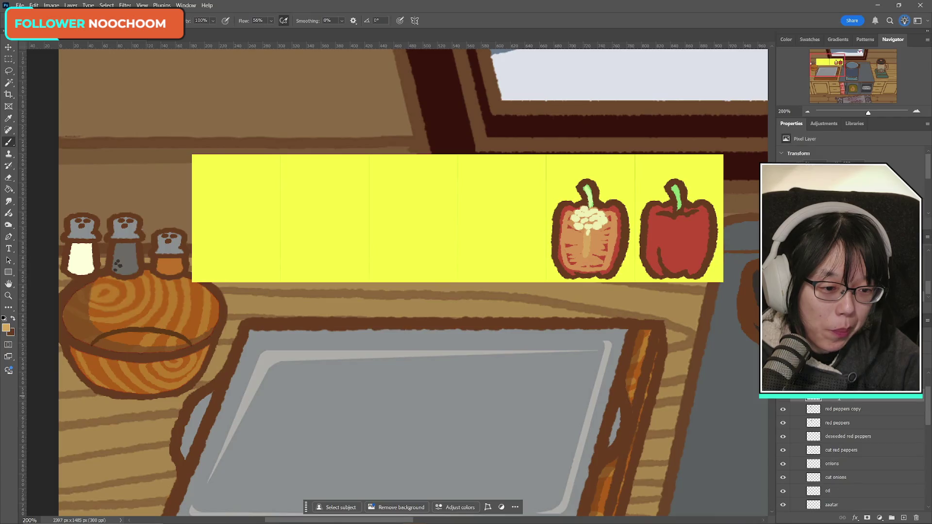
pyautogui.click(782, 411)
pyautogui.click(782, 410)
pyautogui.scroll(-1, 887, 404)
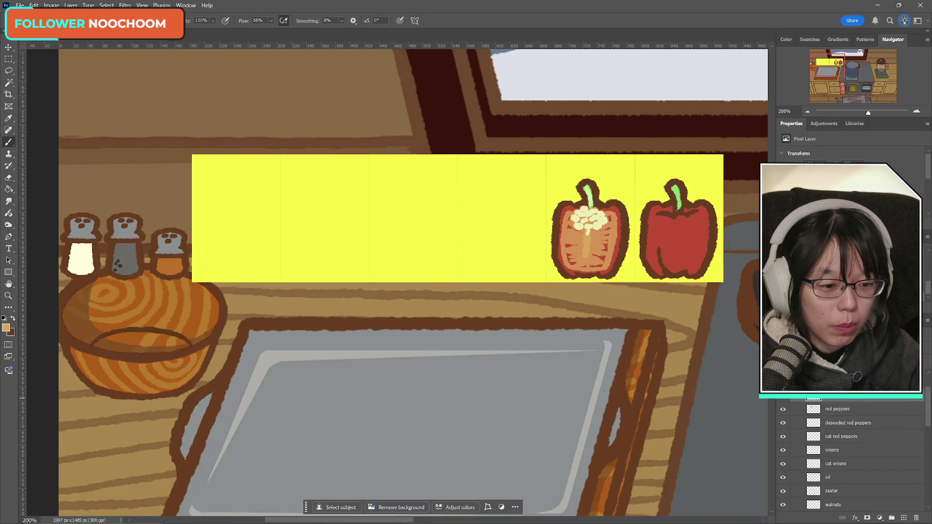
# - Rename the red peppers layer to 'red pepper'
pyautogui.doubleClick(836, 409)
pyautogui.write('red pepper')
pyautogui.press('Return')
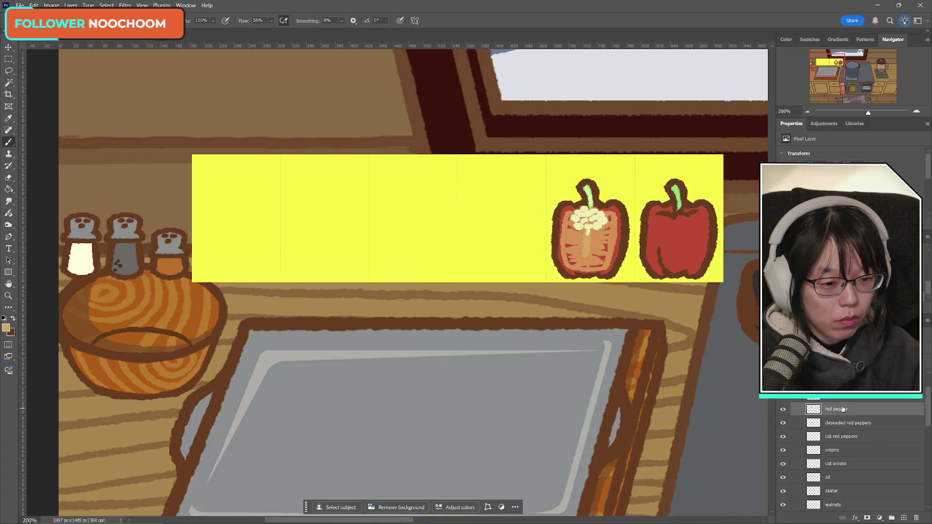
# - Delete the deseeded red peppers layer and switch to the red pepper image search
pyautogui.click(845, 400)
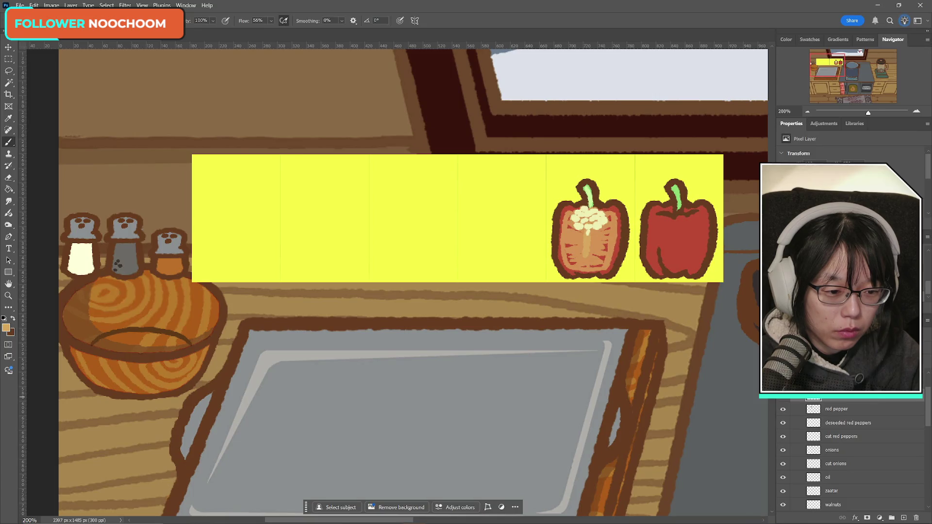
pyautogui.click(872, 424)
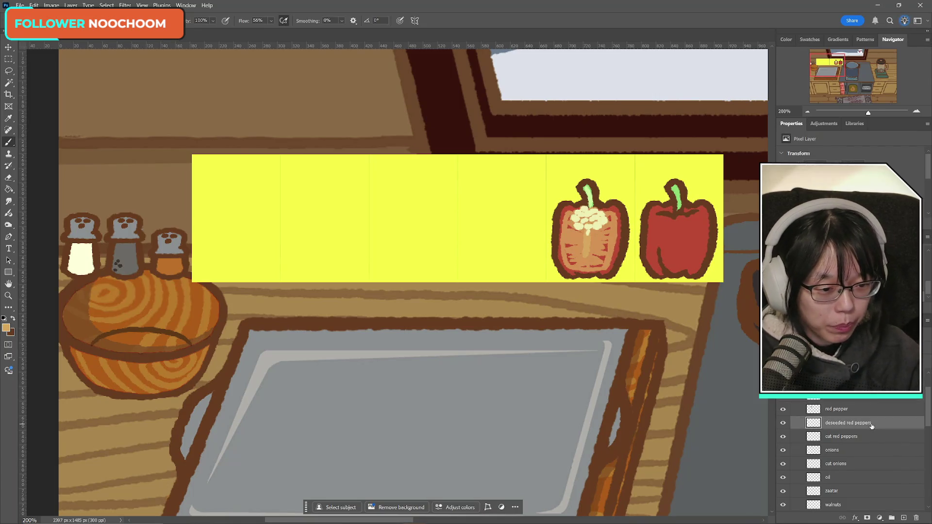
pyautogui.press('Delete')
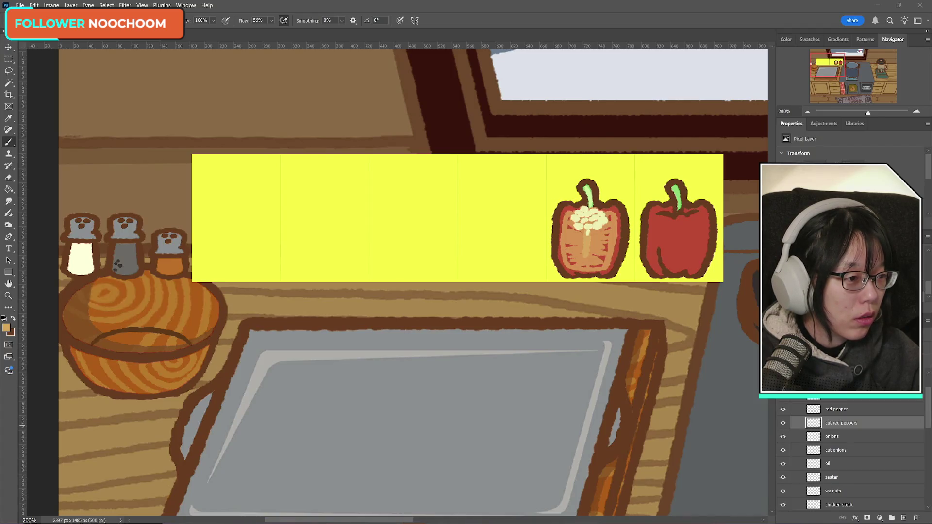
pyautogui.hotkey('alt', 'Tab')
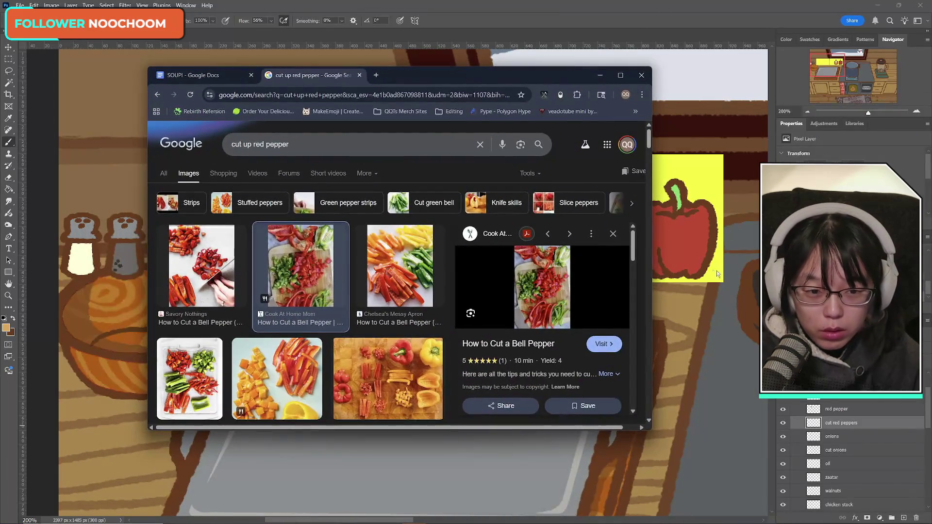
pyautogui.moveTo(661, 269); pyautogui.dragTo(895, 268)
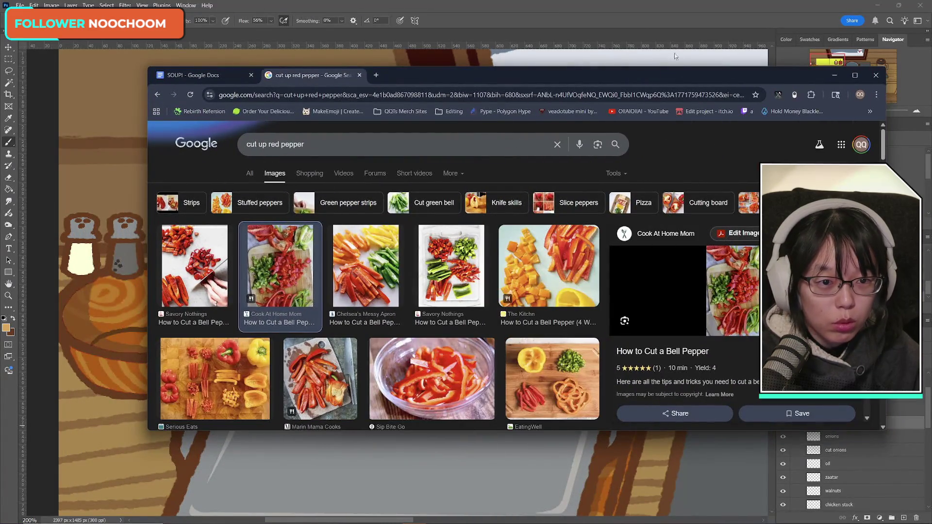
pyautogui.moveTo(675, 69); pyautogui.dragTo(675, 1)
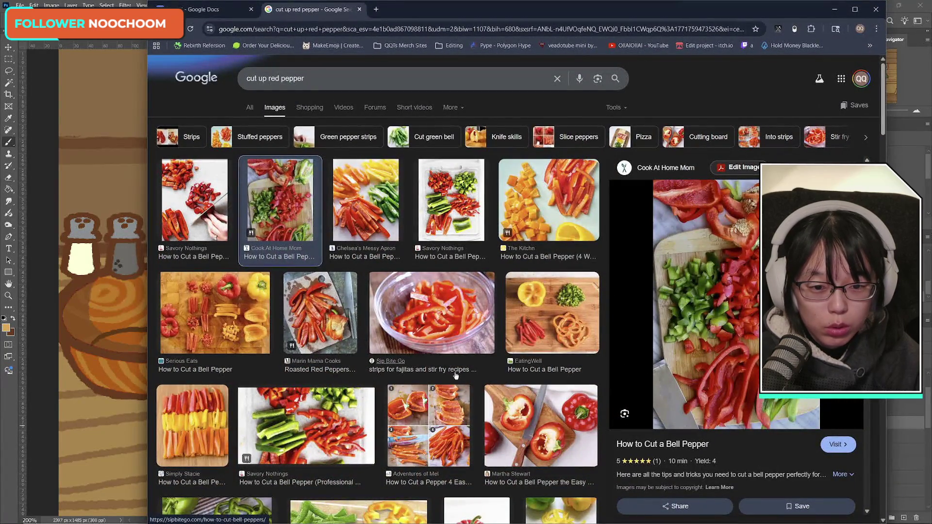
pyautogui.click(457, 316)
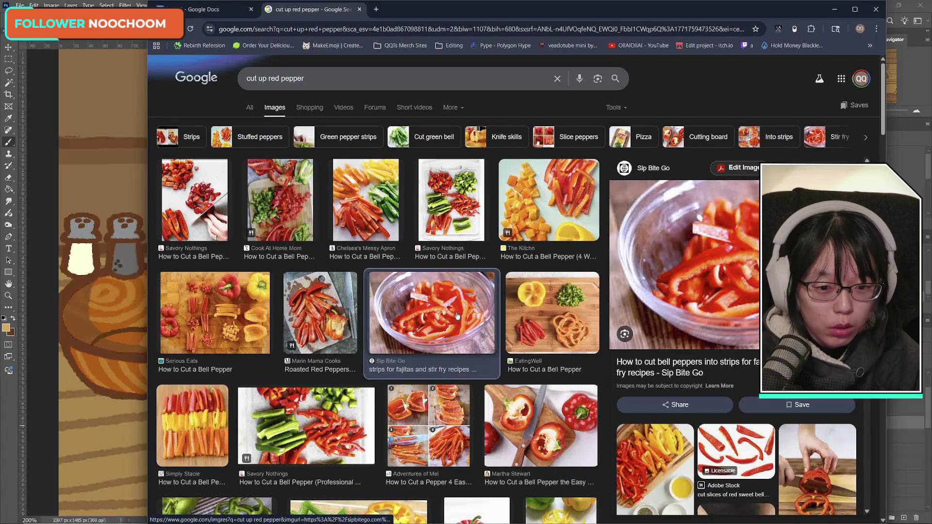
pyautogui.click(438, 441)
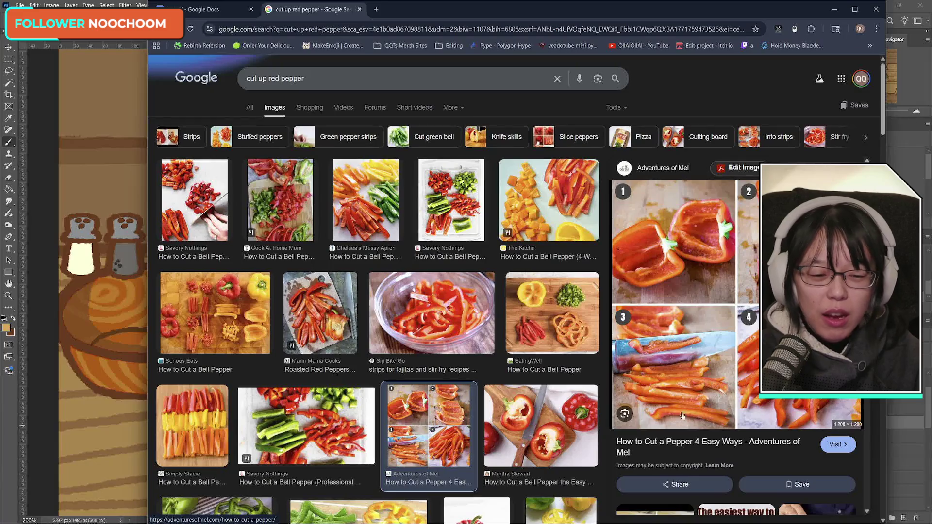
pyautogui.click(310, 422)
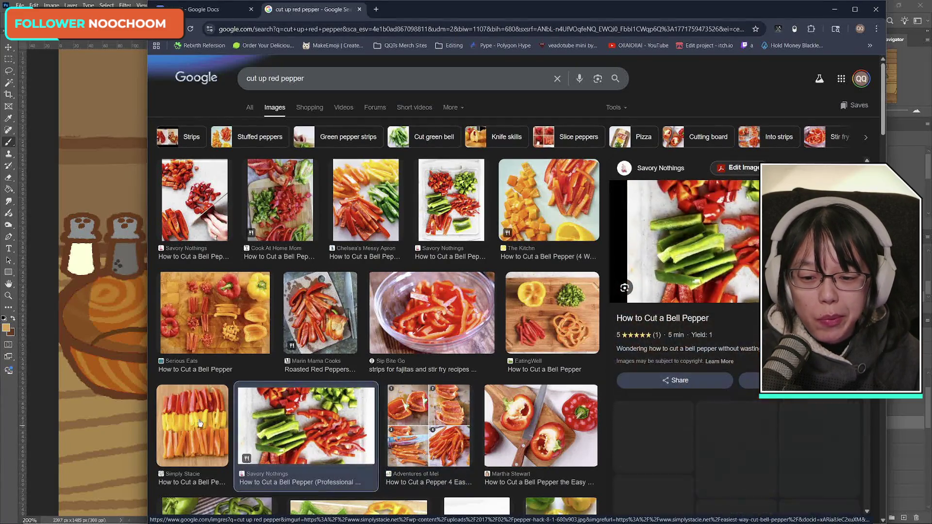
pyautogui.click(200, 423)
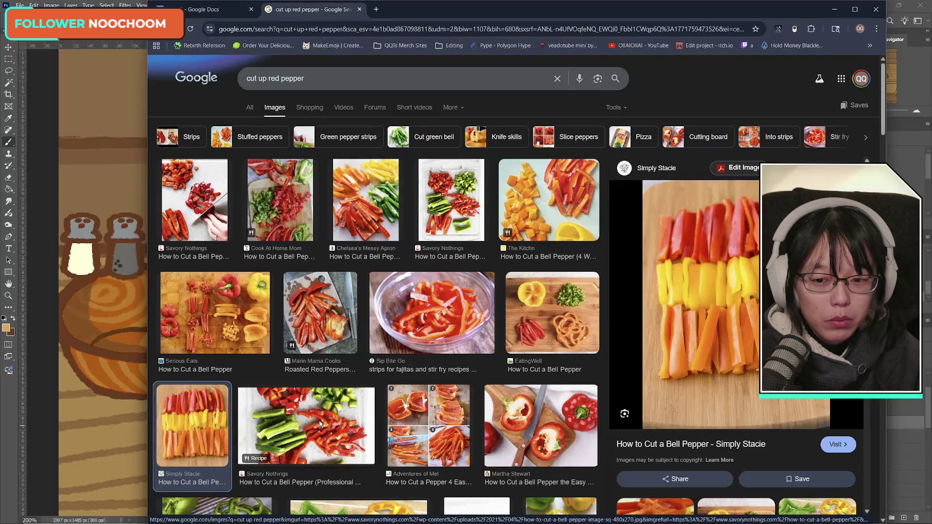
pyautogui.click(321, 424)
pyautogui.click(222, 318)
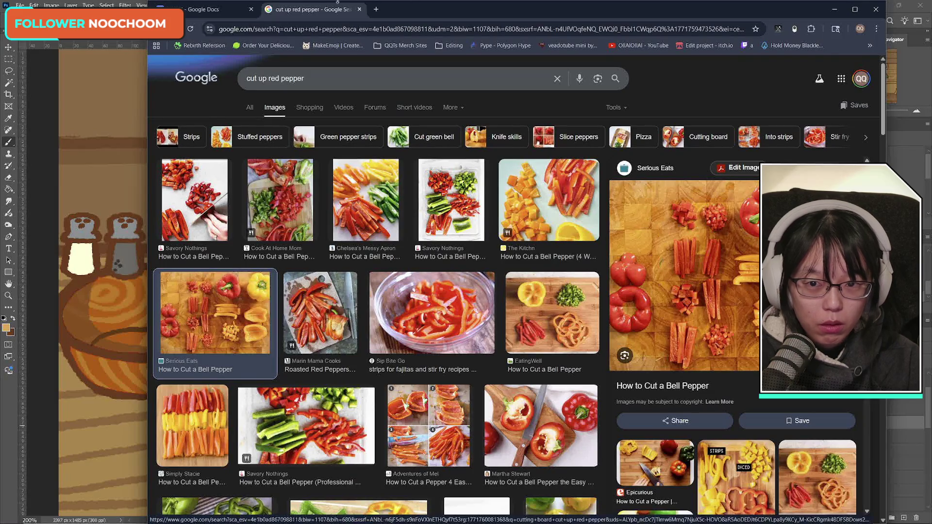
pyautogui.click(209, 9)
pyautogui.click(325, 13)
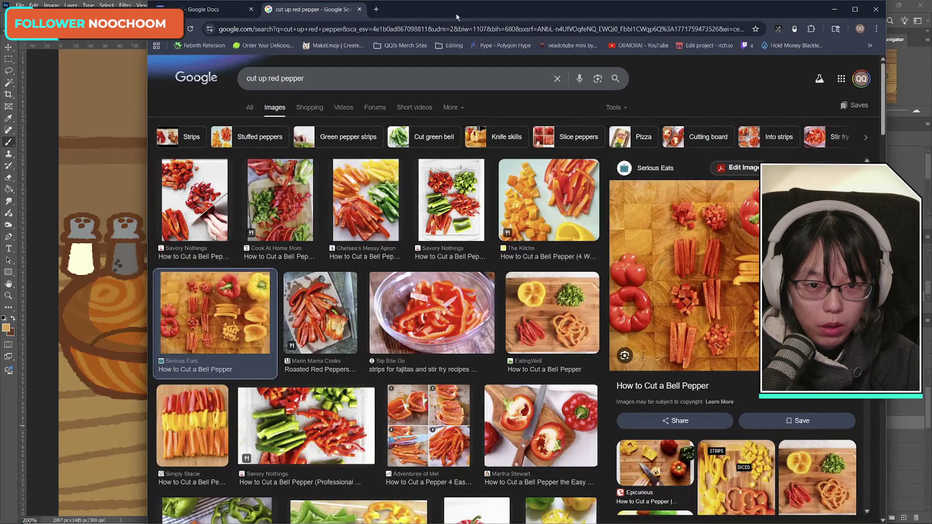
pyautogui.doubleClick(457, 2)
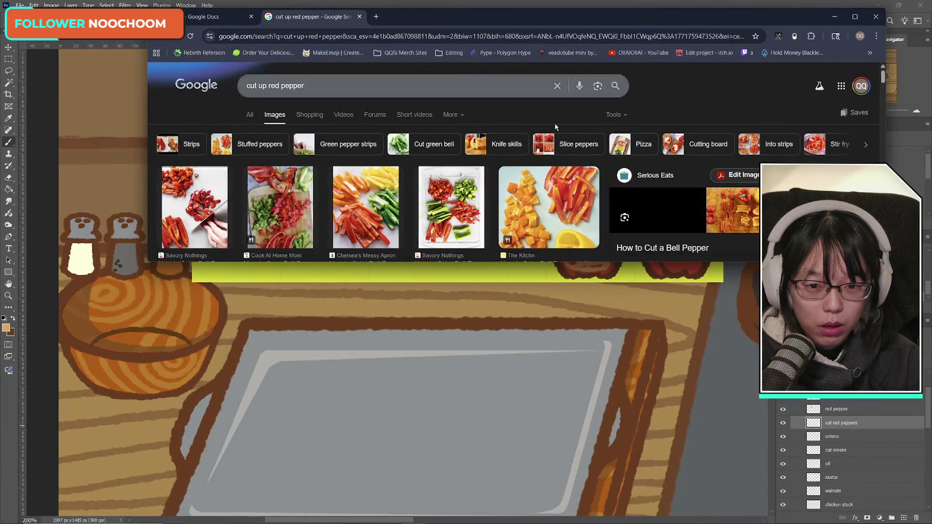
pyautogui.moveTo(660, 264); pyautogui.dragTo(660, 510)
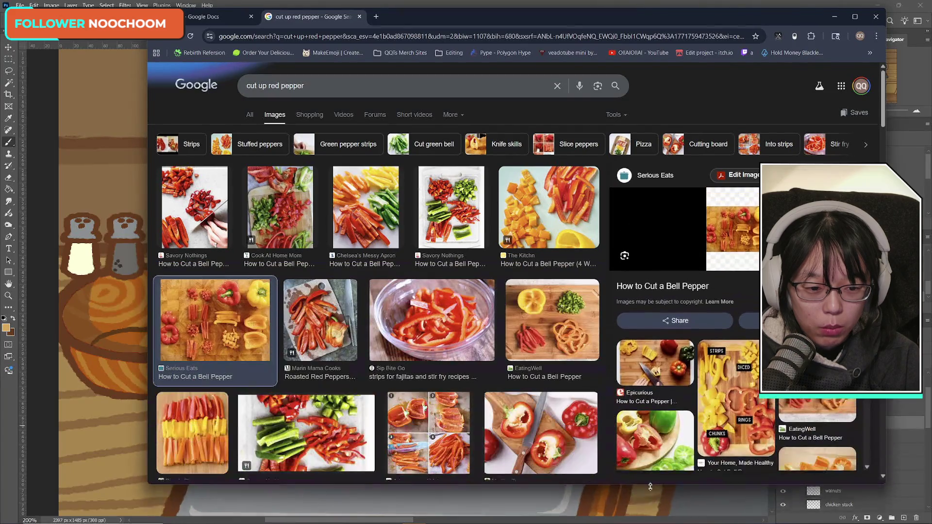
pyautogui.hotkey('alt', 'Tab')
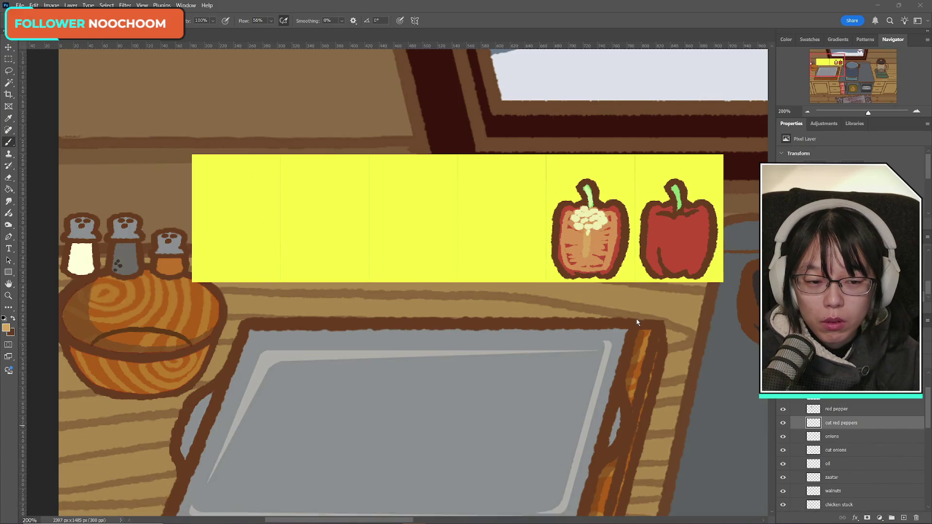
pyautogui.scroll(-2, 848, 432)
pyautogui.scroll(-2, 865, 453)
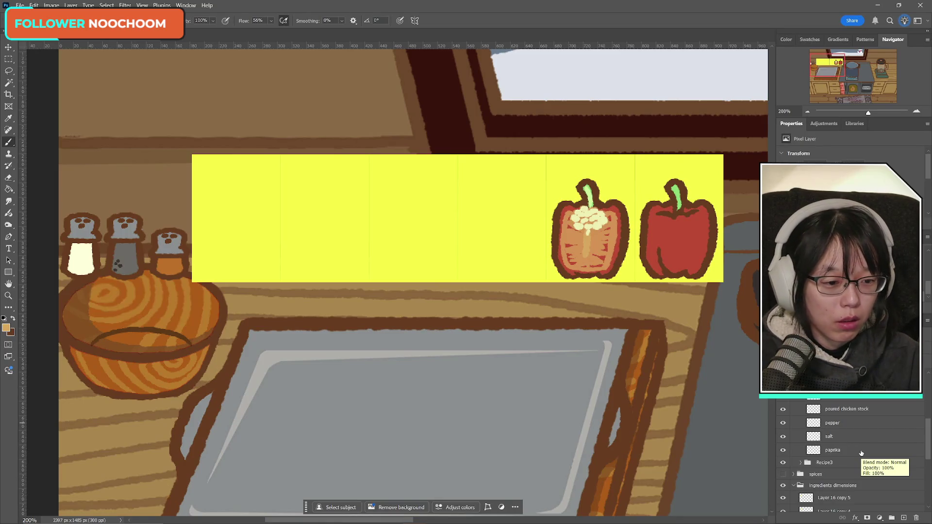
pyautogui.scroll(2, 884, 434)
pyautogui.scroll(1, 884, 434)
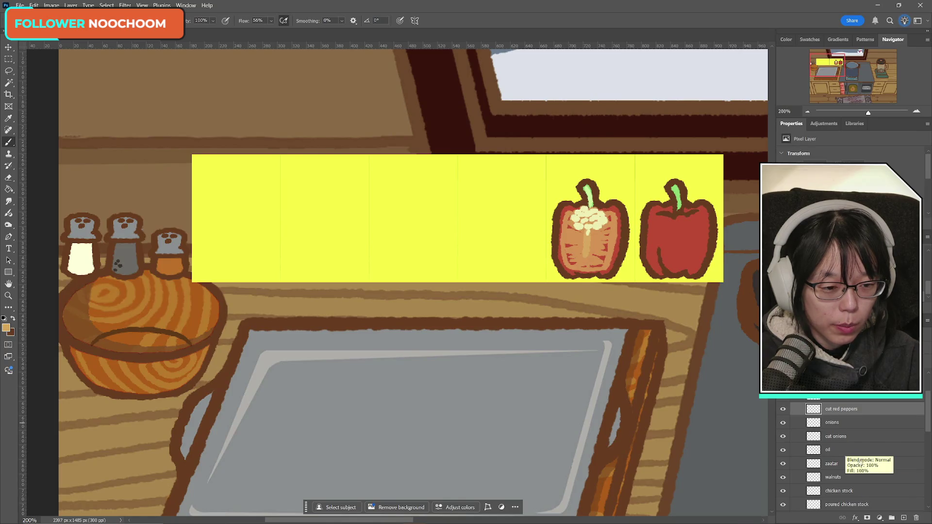
pyautogui.scroll(-3, 868, 474)
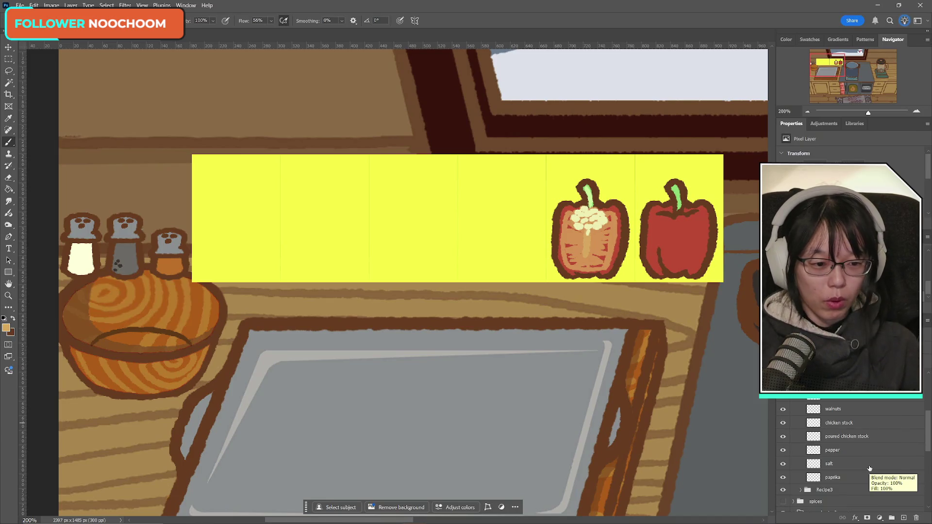
pyautogui.scroll(1, 869, 454)
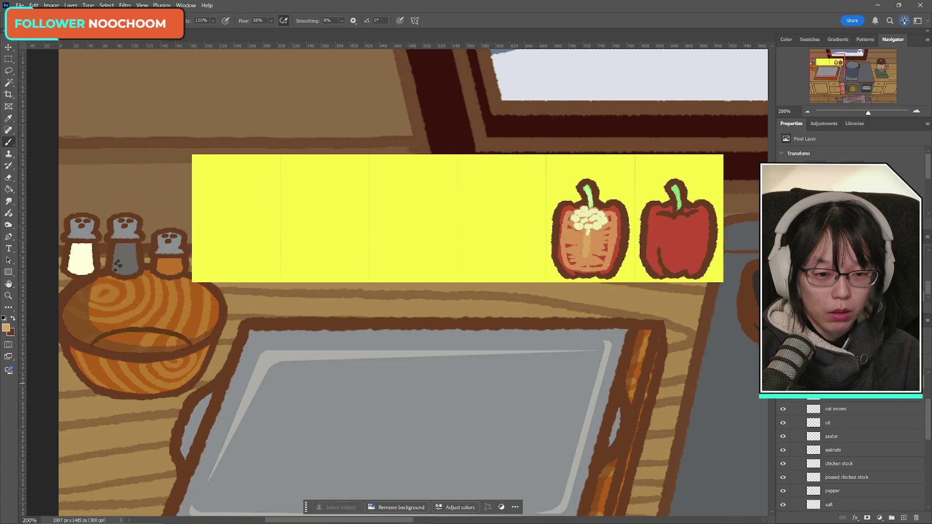
pyautogui.scroll(2, 865, 449)
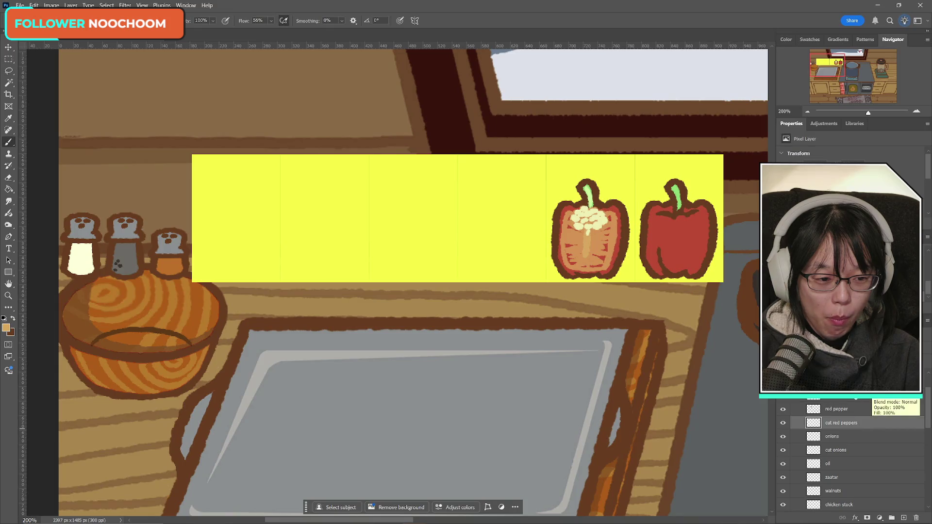
# - Move the cut red pepper half below the shelf, beside the tray
pyautogui.hotkey('ctrl', 't')
pyautogui.moveTo(590, 234)
pyautogui.mouseDown()
pyautogui.moveTo(683, 378)
pyautogui.moveTo(679, 361)
pyautogui.mouseUp()
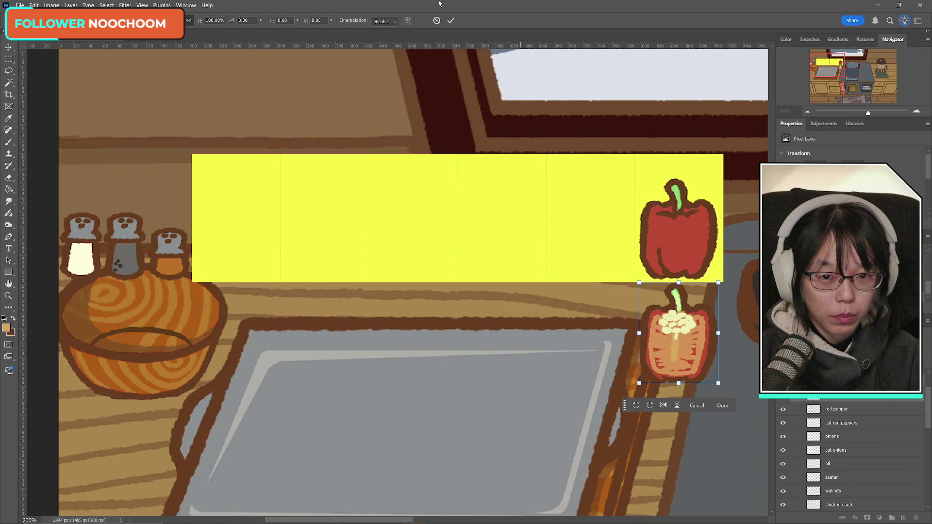
pyautogui.click(451, 21)
pyautogui.press('b')
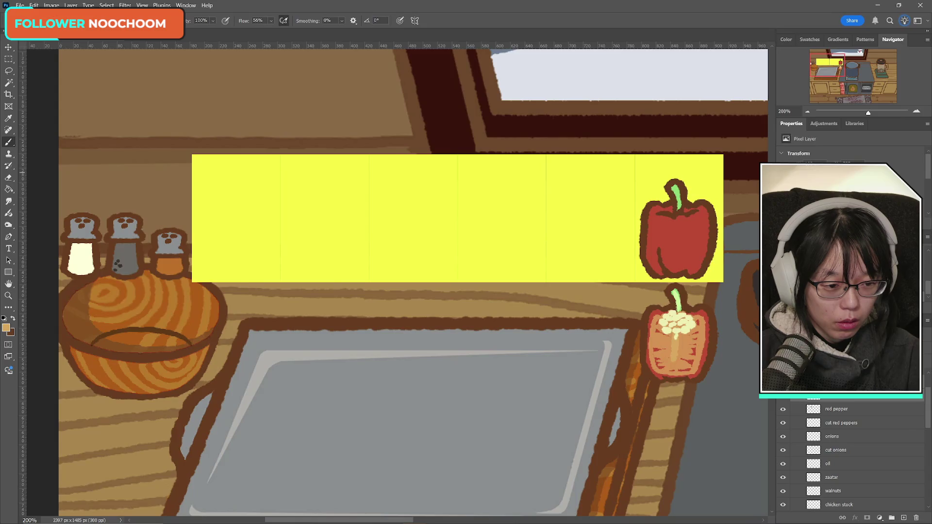
pyautogui.click(783, 399)
pyautogui.click(784, 399)
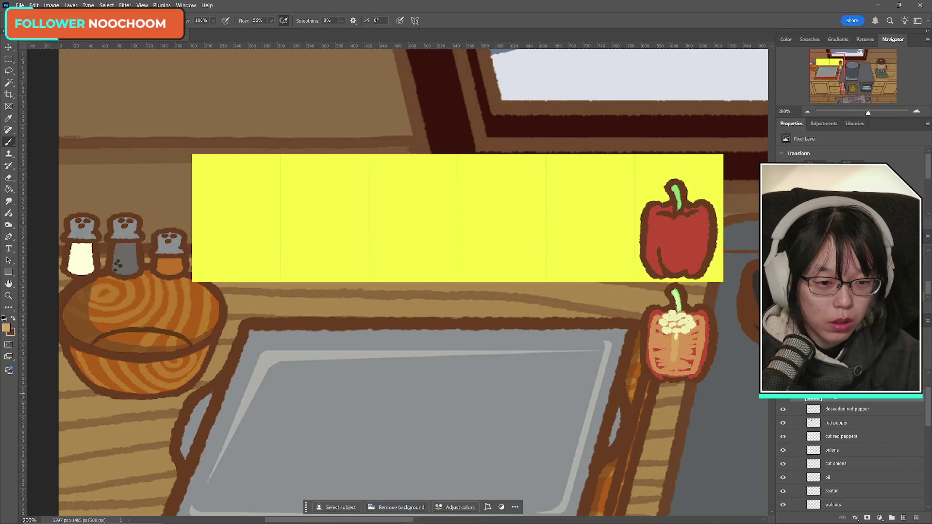
# - Move the deseeded pepper half 163 px down, beneath the seeded half
pyautogui.hotkey('ctrl', 't')
pyautogui.moveTo(670, 333); pyautogui.dragTo(671, 447)
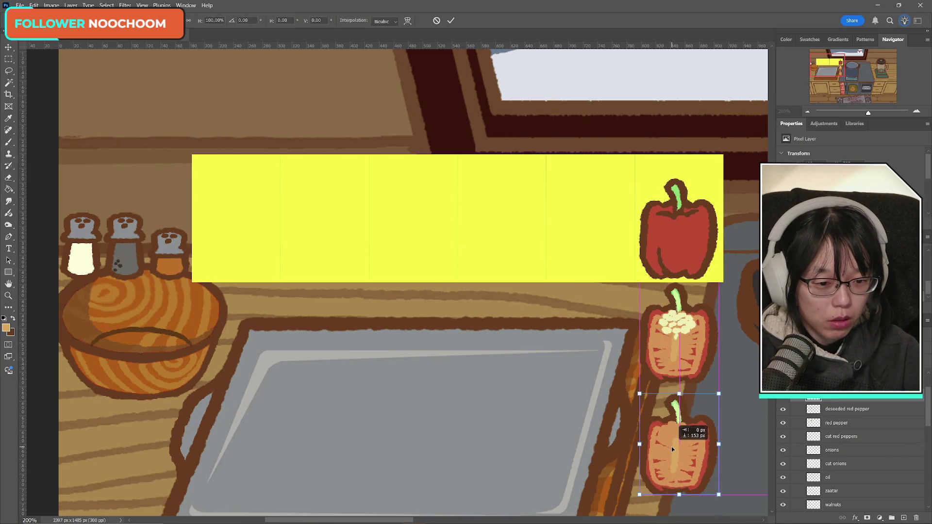
pyautogui.click(450, 20)
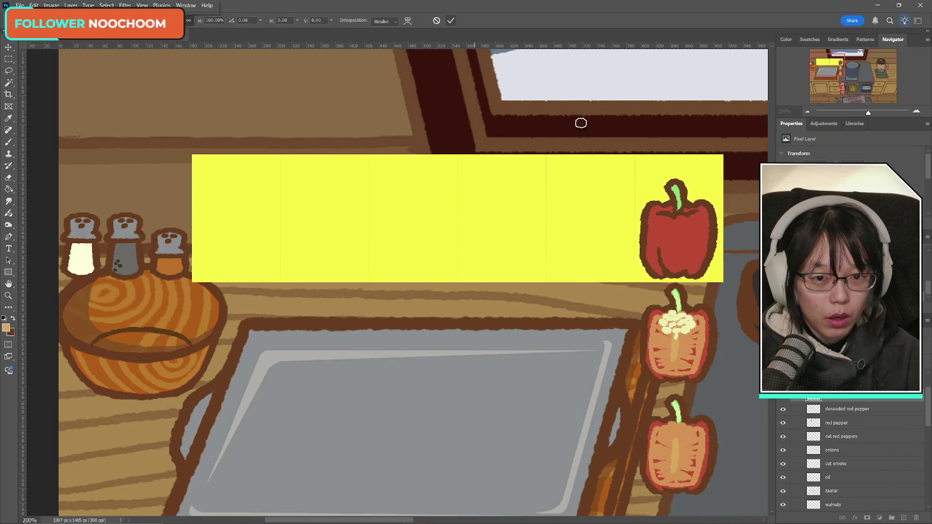
pyautogui.press('b')
pyautogui.scroll(-5, 735, 386)
pyautogui.scroll(-1, 735, 387)
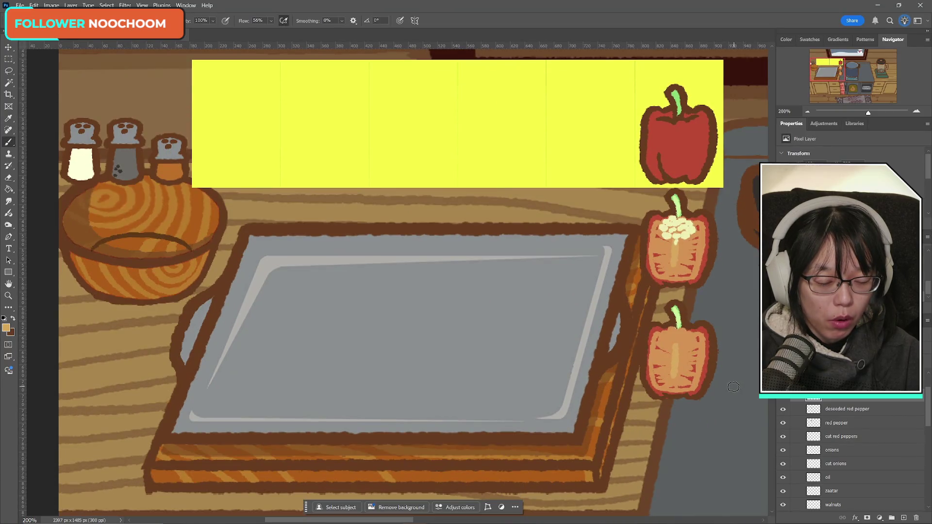
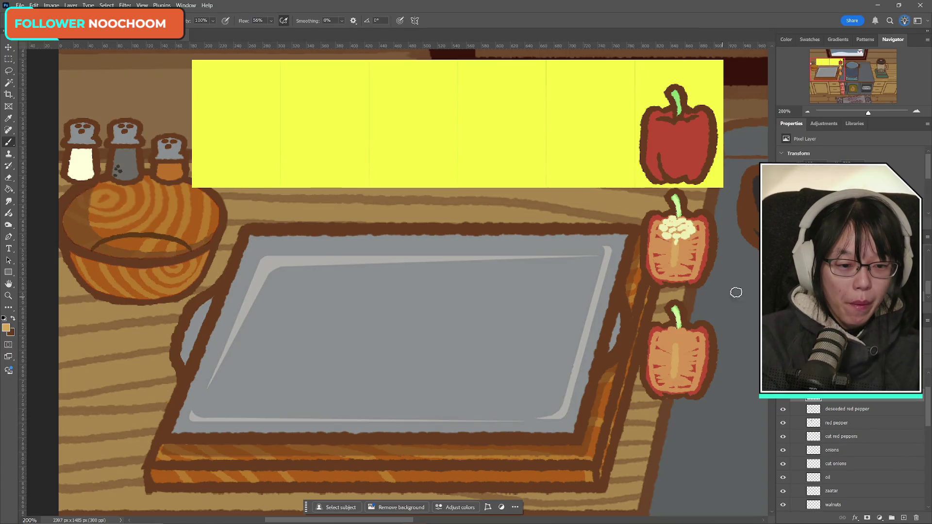
# - Erase the green stem from the top of the lower cut pepper half
pyautogui.click(783, 397)
pyautogui.click(783, 397)
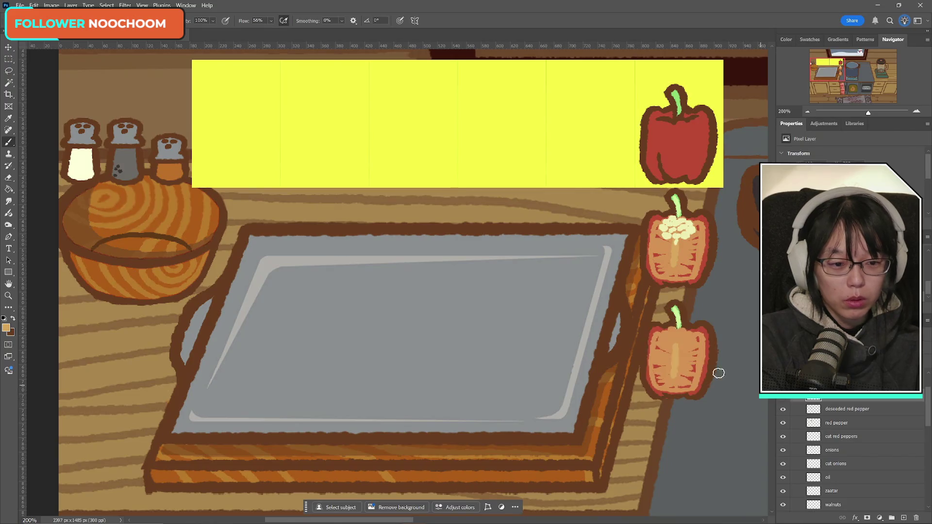
pyautogui.click(8, 180)
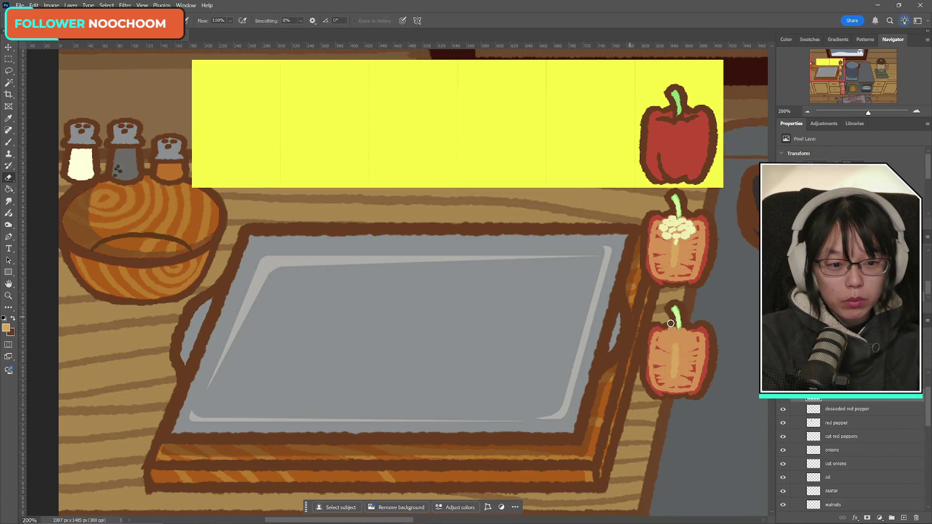
pyautogui.moveTo(678, 314); pyautogui.dragTo(677, 318)
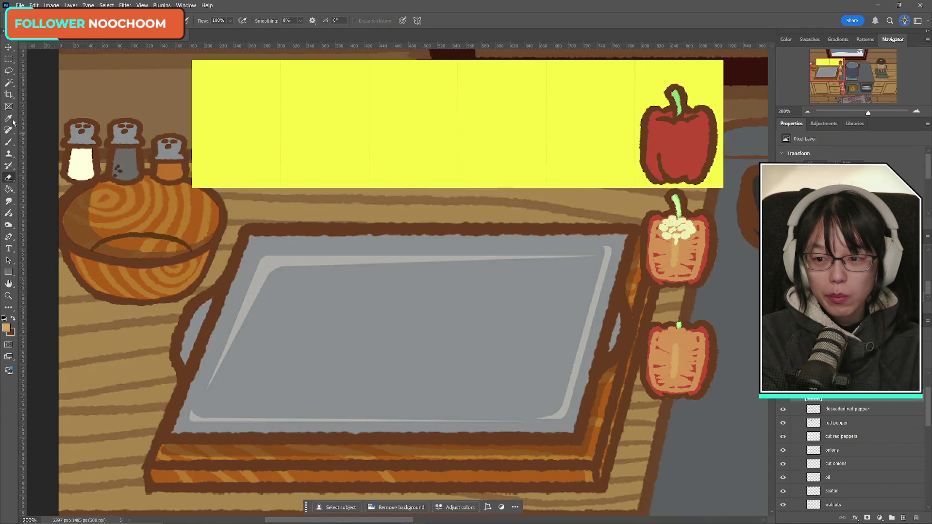
# - Return to the Brush with dark brown as the painting colour and start a transform
pyautogui.click(8, 143)
pyautogui.click(14, 318)
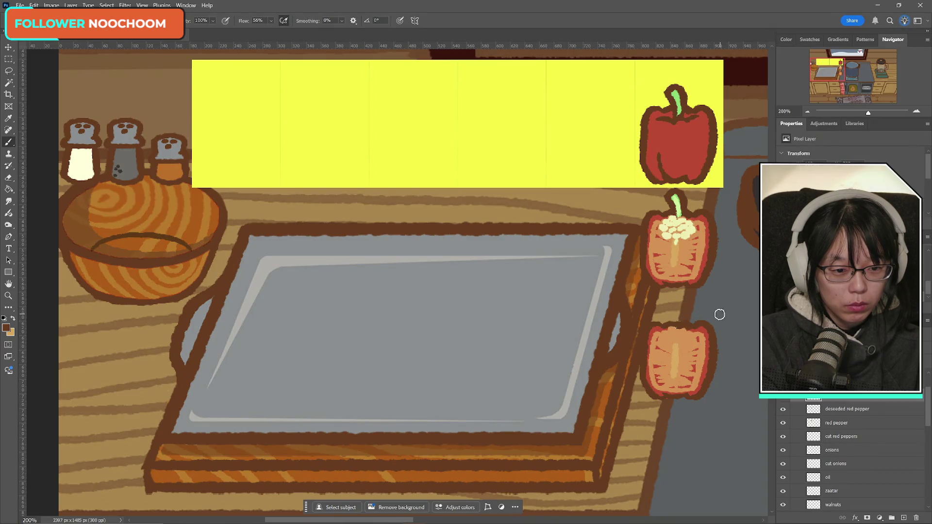
pyautogui.hotkey('ctrl', 't')
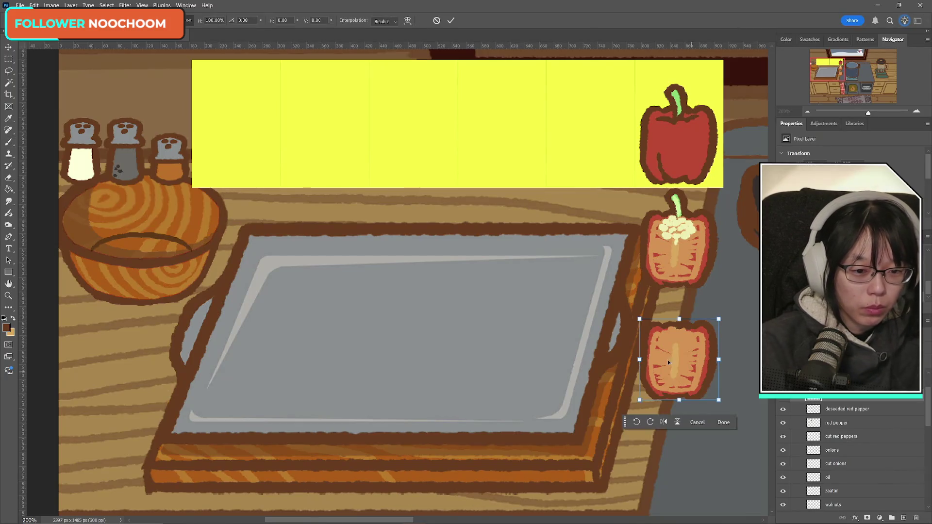
# - Drag the stemless pepper half up into the yellow strip beside the whole red pepper and commit
pyautogui.moveTo(669, 359); pyautogui.dragTo(594, 167)
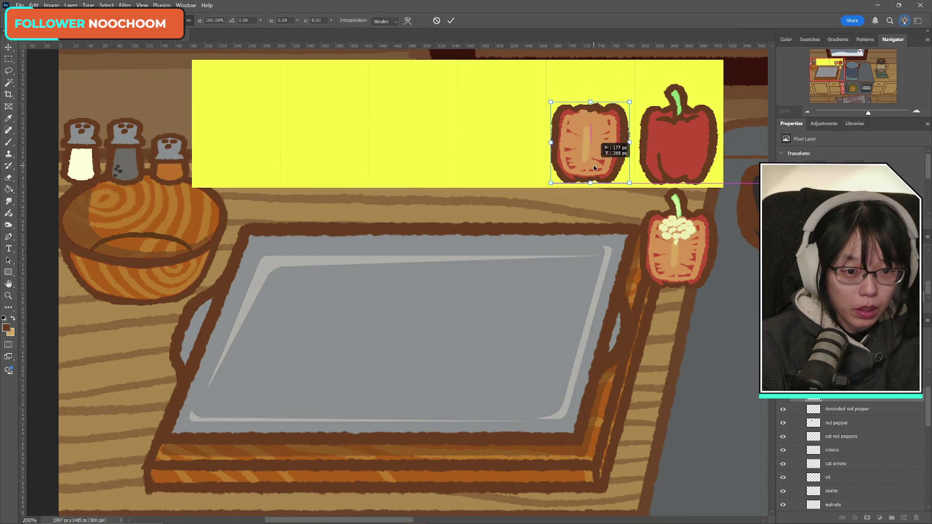
pyautogui.click(451, 20)
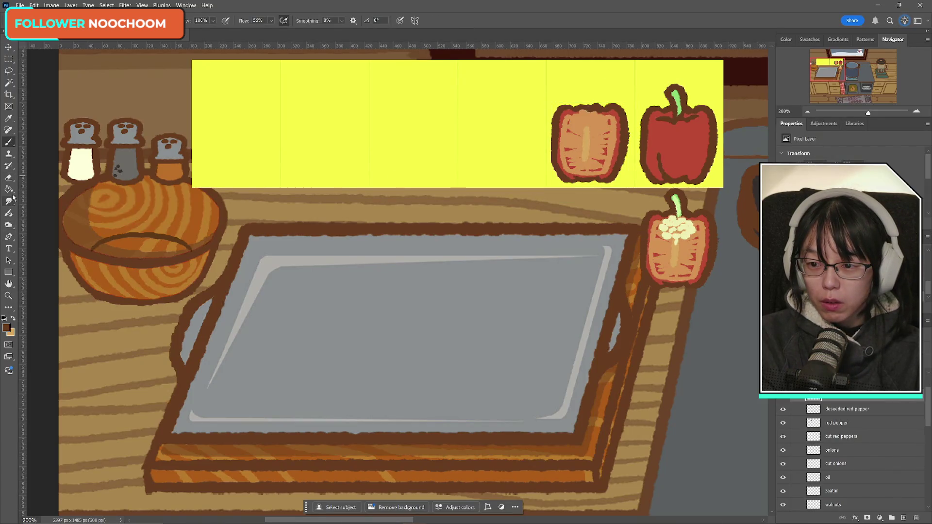
pyautogui.click(9, 178)
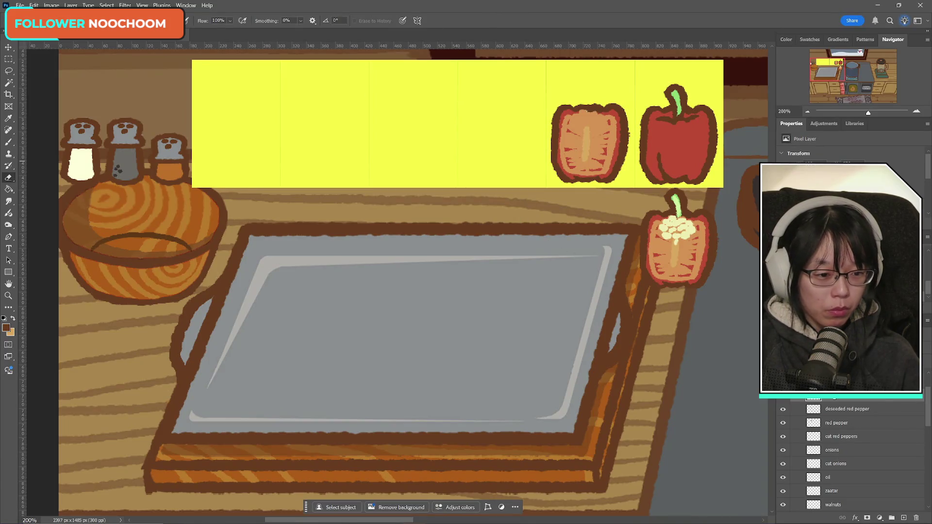
pyautogui.click(784, 396)
pyautogui.click(783, 396)
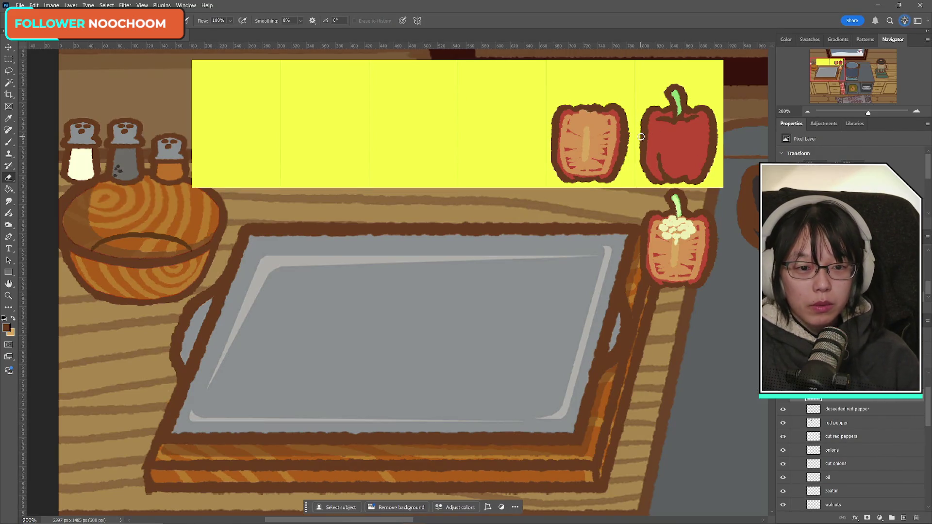
pyautogui.click(8, 142)
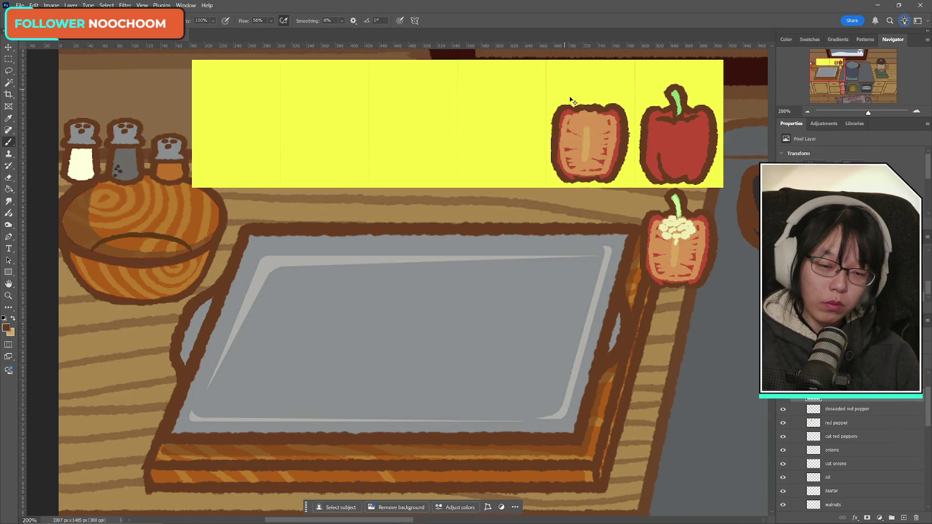
# - Shift the cut pepper in the yellow strip about 65 px left
pyautogui.hotkey('ctrl', 't')
pyautogui.moveTo(595, 147); pyautogui.dragTo(564, 147)
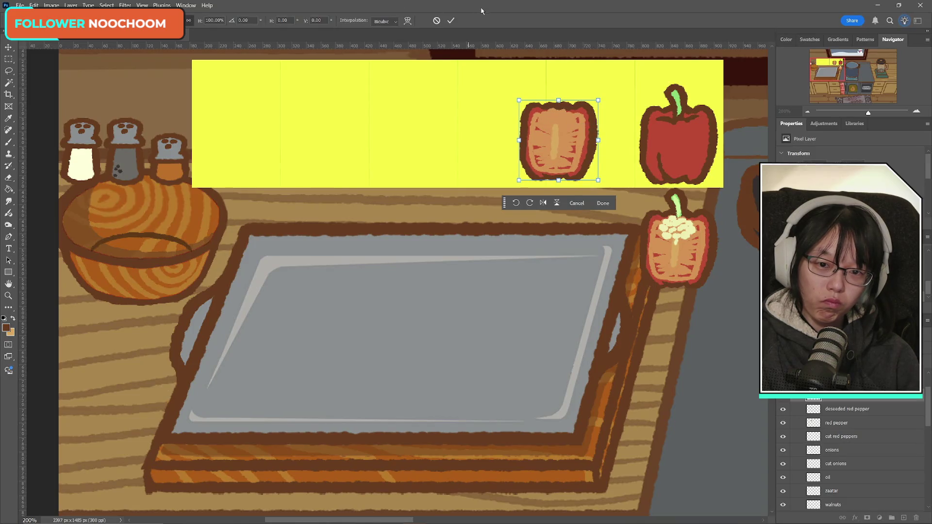
pyautogui.click(451, 22)
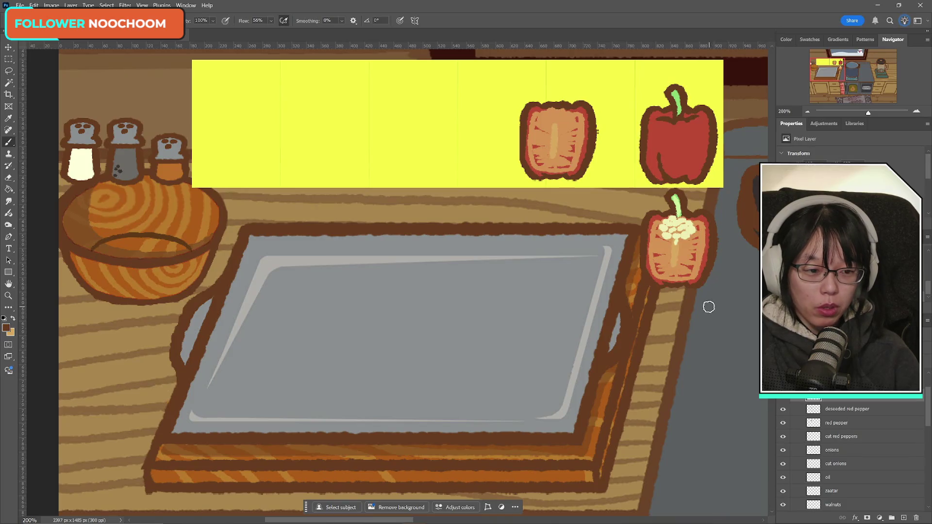
# - Paint three dark brown vertical lines (right, middle, left) dividing the pepper into strips
pyautogui.moveTo(575, 114); pyautogui.dragTo(568, 174)
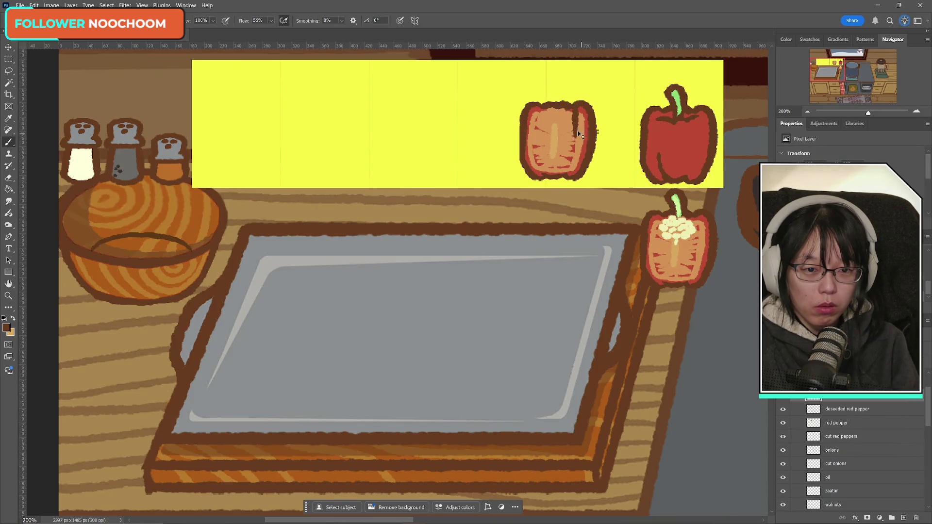
pyautogui.hotkey('ctrl', 'z')
pyautogui.moveTo(574, 107); pyautogui.dragTo(567, 169)
pyautogui.moveTo(560, 111); pyautogui.dragTo(559, 143)
pyautogui.hotkey('ctrl', 'z')
pyautogui.moveTo(560, 107); pyautogui.dragTo(558, 166)
pyautogui.hotkey('ctrl', 'z')
pyautogui.moveTo(560, 100); pyautogui.dragTo(559, 178)
pyautogui.moveTo(545, 104); pyautogui.dragTo(545, 157)
pyautogui.hotkey('ctrl', 'z')
pyautogui.moveTo(544, 99)
pyautogui.mouseDown()
pyautogui.moveTo(542, 167)
pyautogui.moveTo(551, 180)
pyautogui.mouseUp()
pyautogui.click(9, 71)
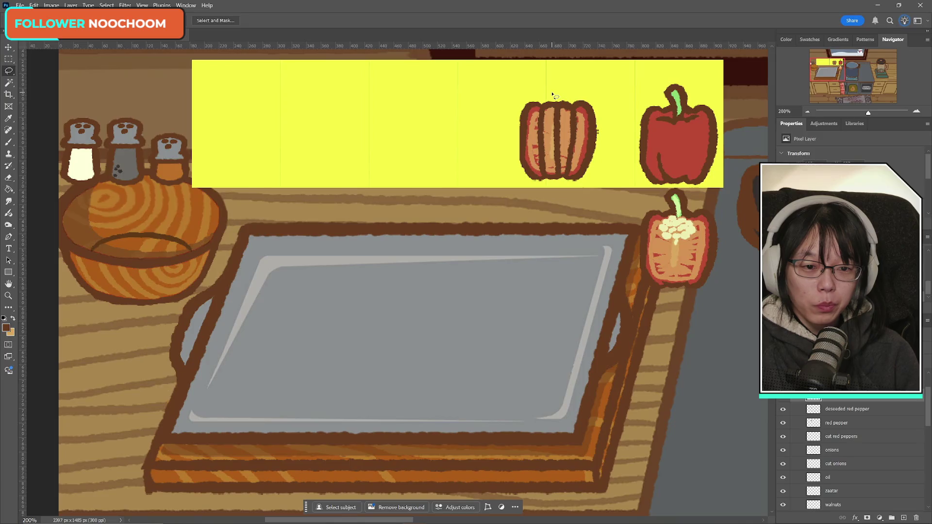
pyautogui.click(544, 105)
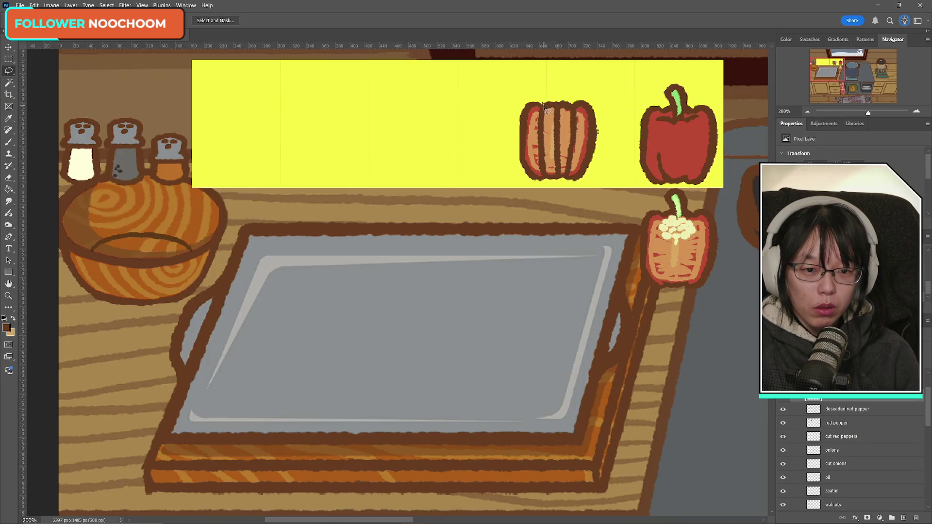
# - Cut the pepper's left strip into its own layer and place it slightly apart on the left
pyautogui.moveTo(544, 141); pyautogui.dragTo(545, 142)
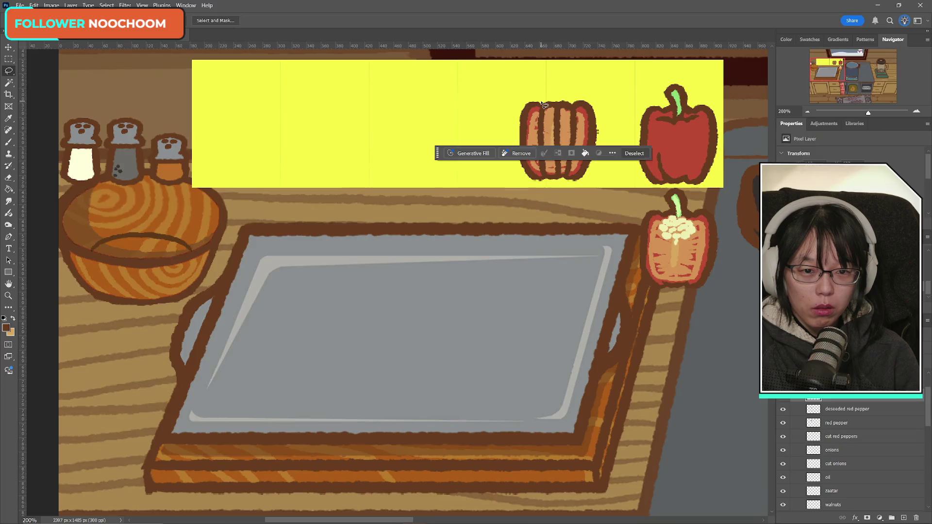
pyautogui.moveTo(541, 96); pyautogui.dragTo(540, 195)
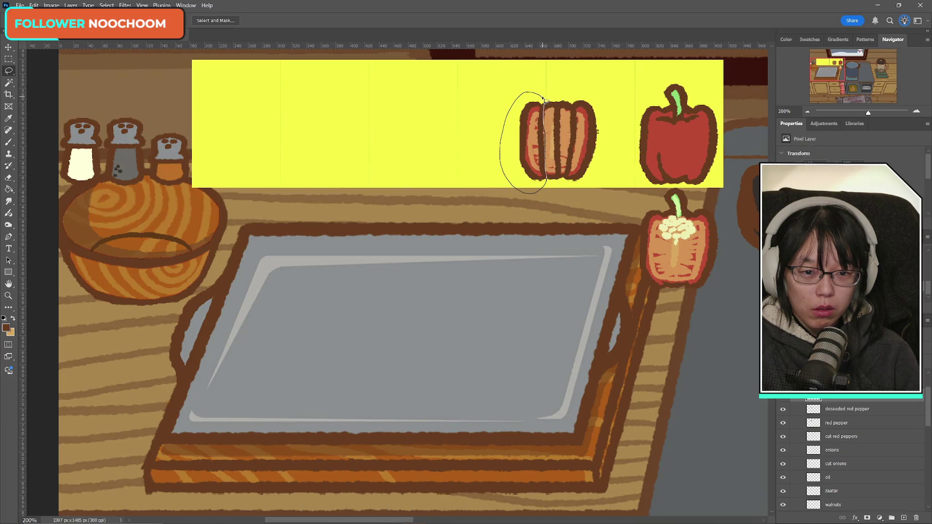
pyautogui.moveTo(544, 99); pyautogui.dragTo(544, 100)
pyautogui.click(9, 82)
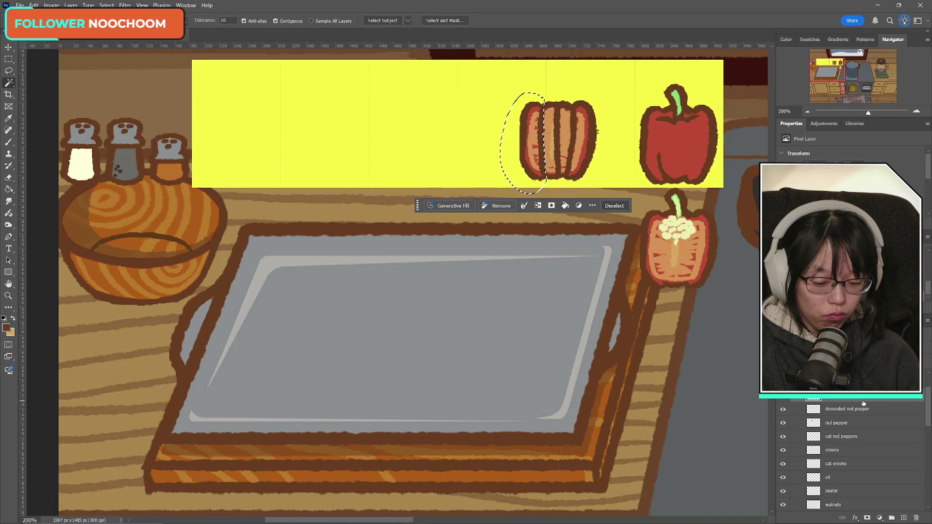
pyautogui.press('Delete')
pyautogui.hotkey('ctrl', 'd')
pyautogui.hotkey('ctrl', 'v')
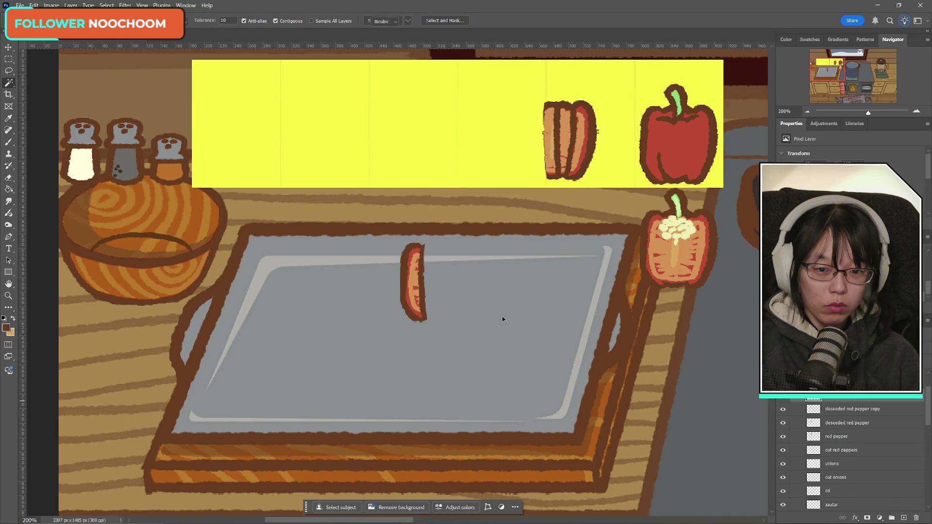
pyautogui.hotkey('ctrl', 't')
pyautogui.moveTo(424, 292); pyautogui.dragTo(526, 148)
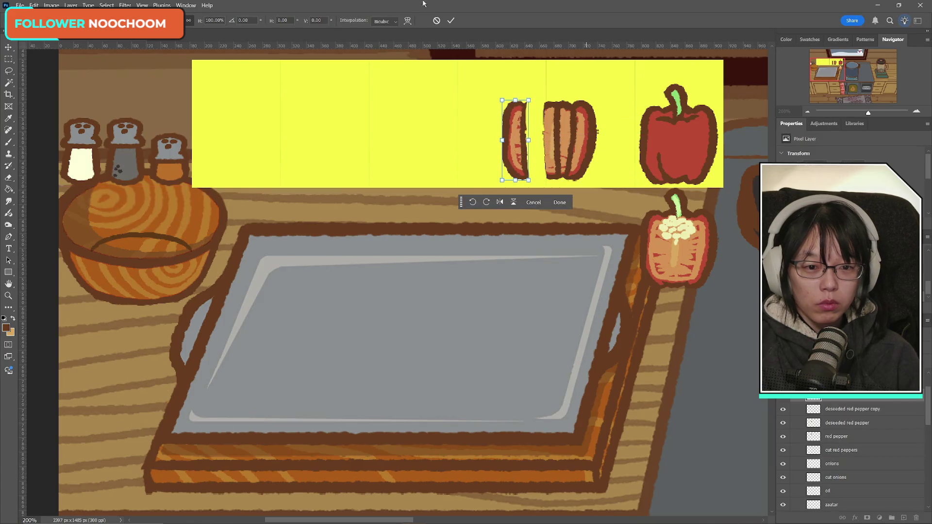
pyautogui.click(450, 22)
# - Outline the remaining piece's new left edge in dark brown, then lasso the middle strip
pyautogui.click(8, 142)
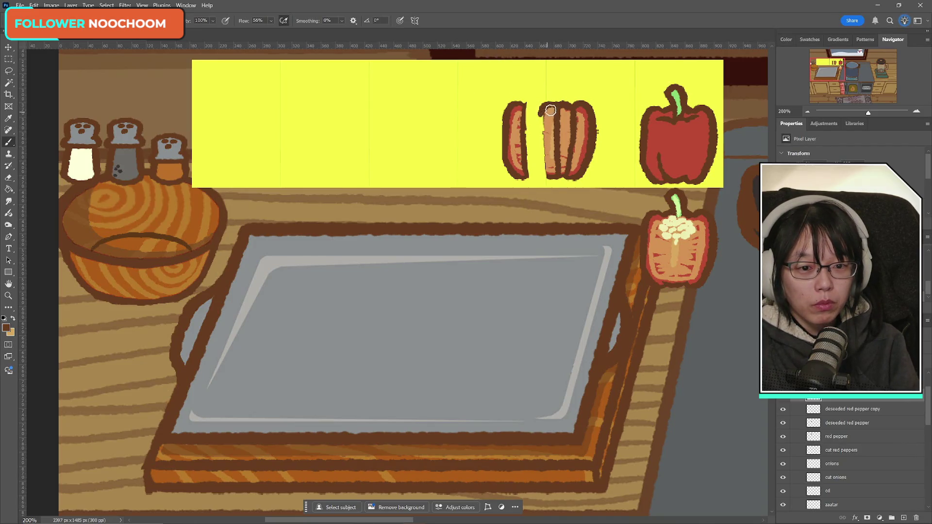
pyautogui.moveTo(540, 107); pyautogui.dragTo(544, 169)
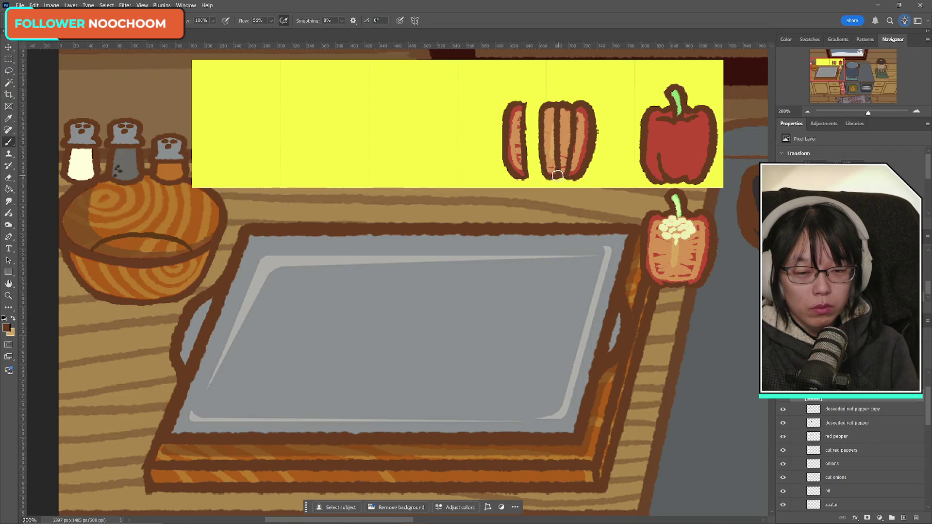
pyautogui.click(9, 71)
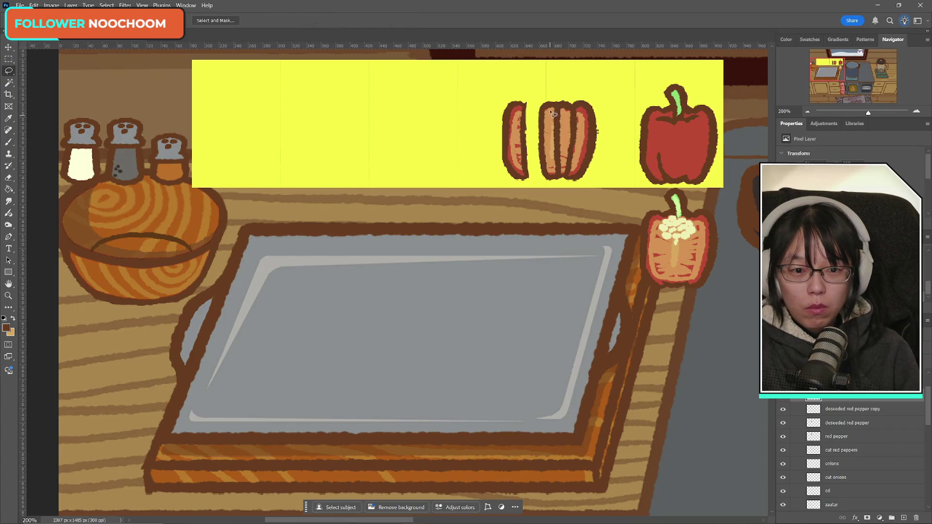
pyautogui.moveTo(555, 98); pyautogui.dragTo(561, 134)
pyautogui.moveTo(557, 98); pyautogui.dragTo(568, 133)
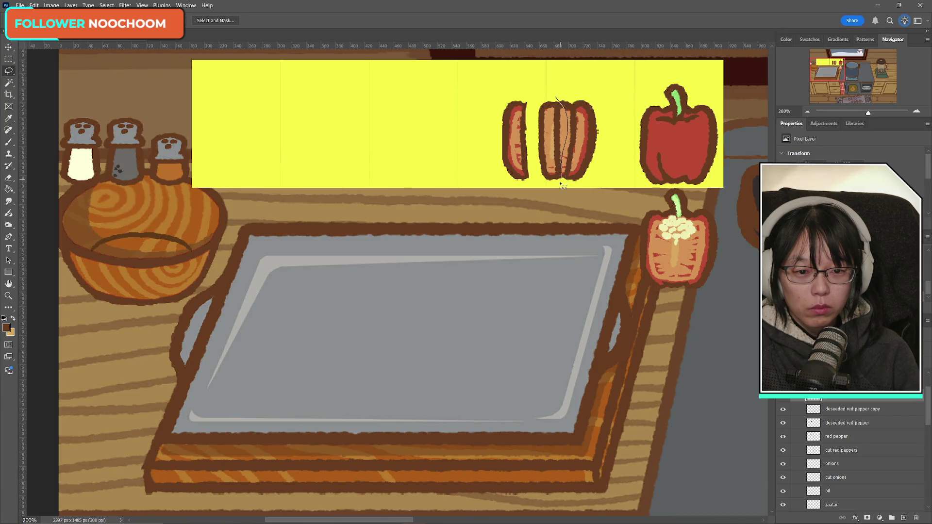
pyautogui.moveTo(536, 166); pyautogui.dragTo(535, 127)
pyautogui.moveTo(555, 97); pyautogui.dragTo(555, 95)
pyautogui.press('w')
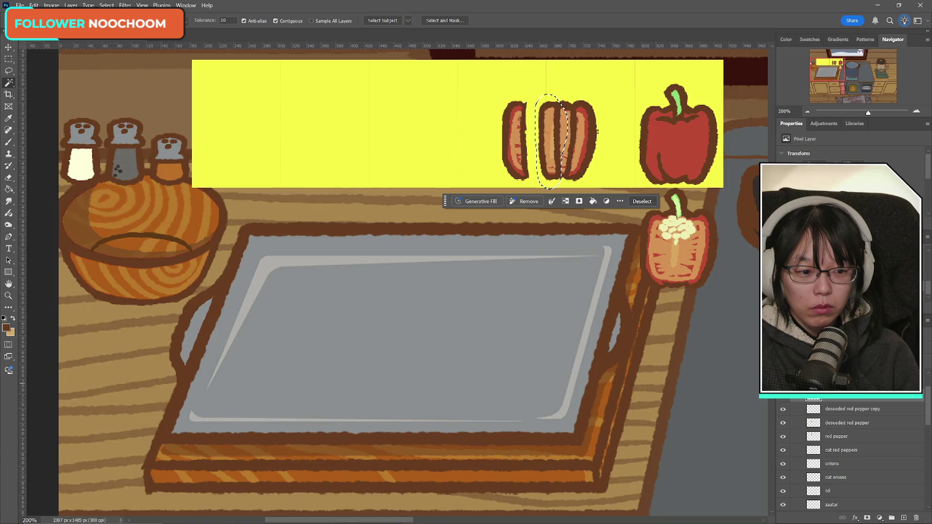
# - Refine the lasso around the middle strip on the deseeded red pepper copy layer
pyautogui.click(833, 410)
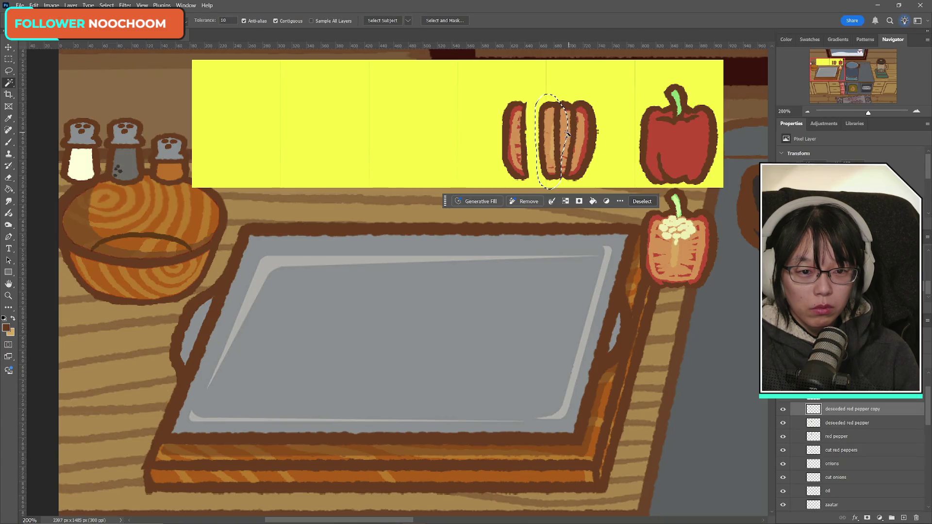
pyautogui.click(783, 410)
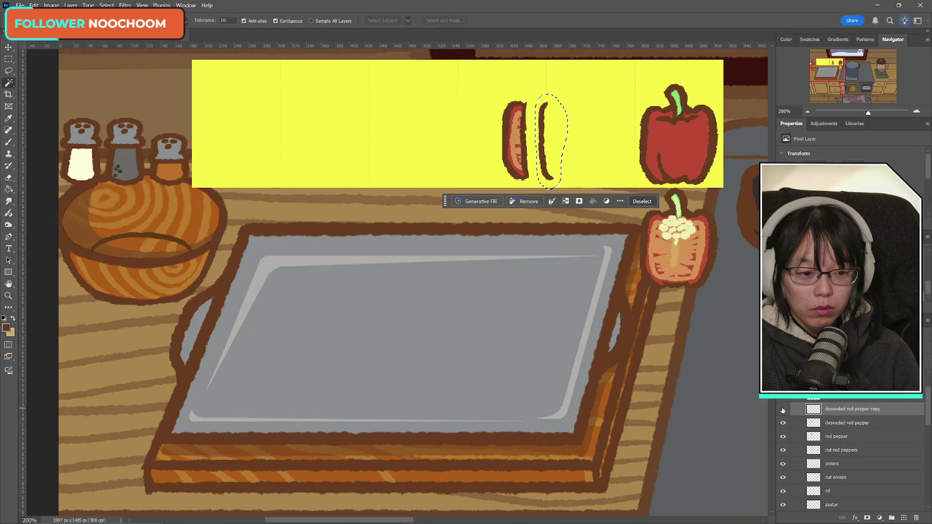
pyautogui.click(782, 410)
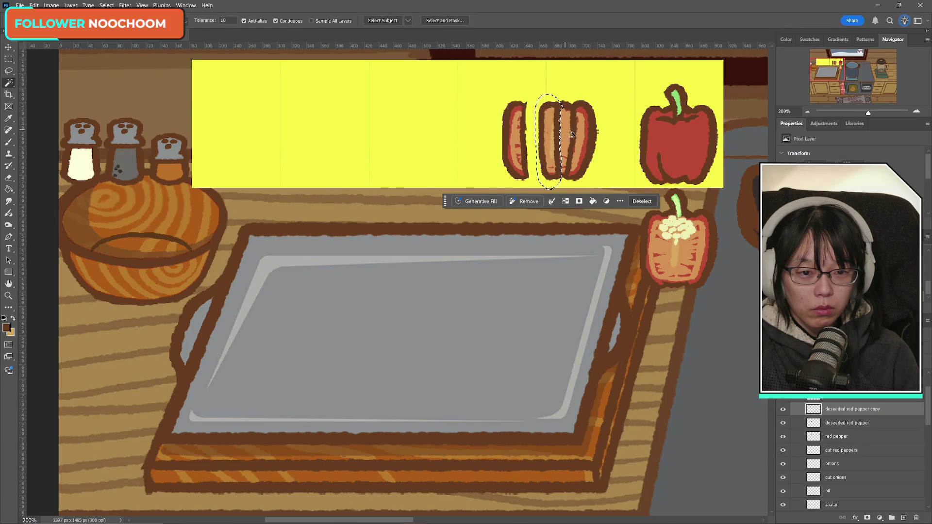
pyautogui.click(15, 70)
pyautogui.moveTo(565, 114)
pyautogui.mouseDown()
pyautogui.moveTo(554, 97)
pyautogui.moveTo(572, 123)
pyautogui.mouseUp()
pyautogui.moveTo(566, 162); pyautogui.dragTo(570, 144)
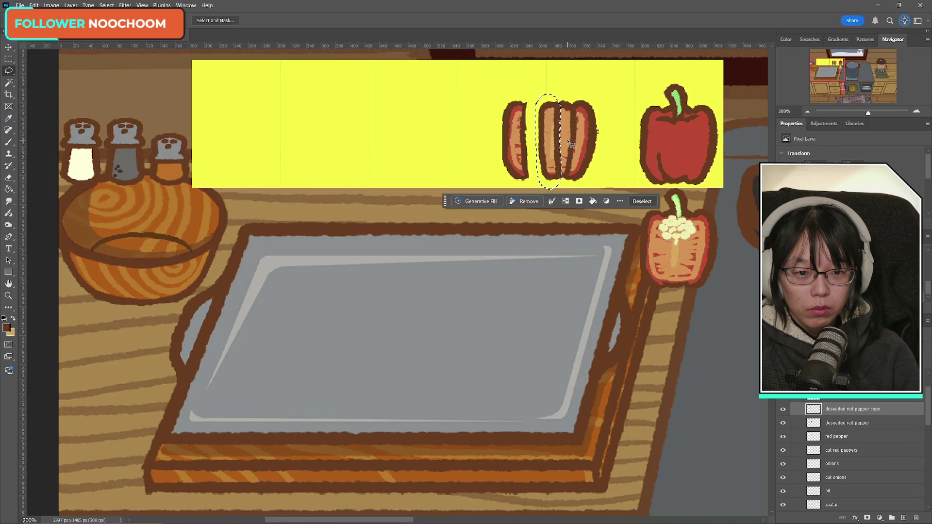
pyautogui.click(784, 410)
pyautogui.click(783, 410)
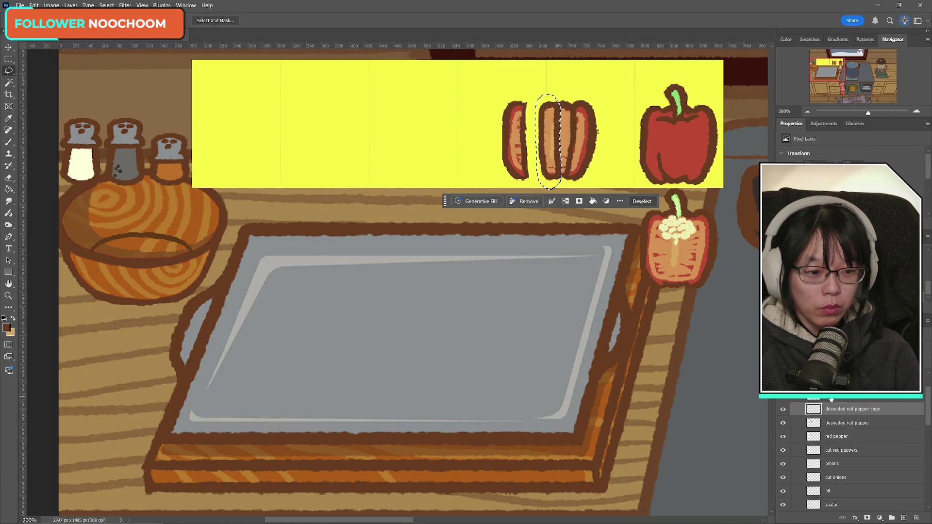
pyautogui.scroll(-1, 784, 399)
# - Move the middle slice left next to the left slice and commit it
pyautogui.hotkey('ctrl', 'shift', 'j')
pyautogui.moveTo(560, 141)
pyautogui.mouseDown()
pyautogui.moveTo(423, 281)
pyautogui.moveTo(547, 145)
pyautogui.mouseUp()
pyautogui.hotkey('ctrl', 't')
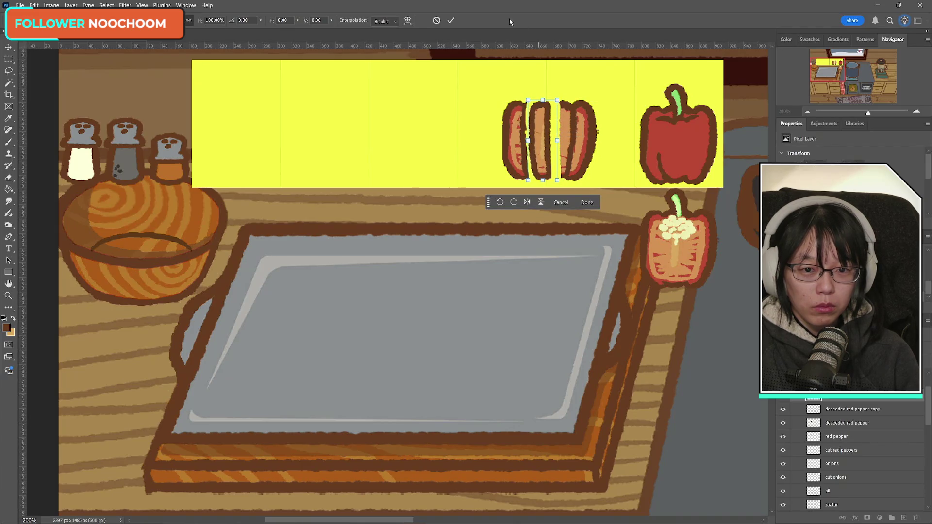
pyautogui.click(452, 22)
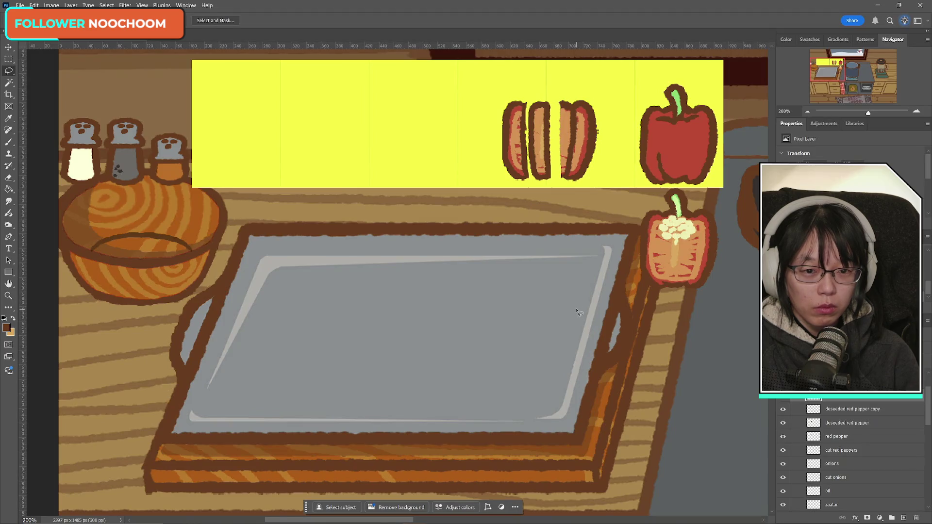
pyautogui.click(783, 395)
pyautogui.click(784, 396)
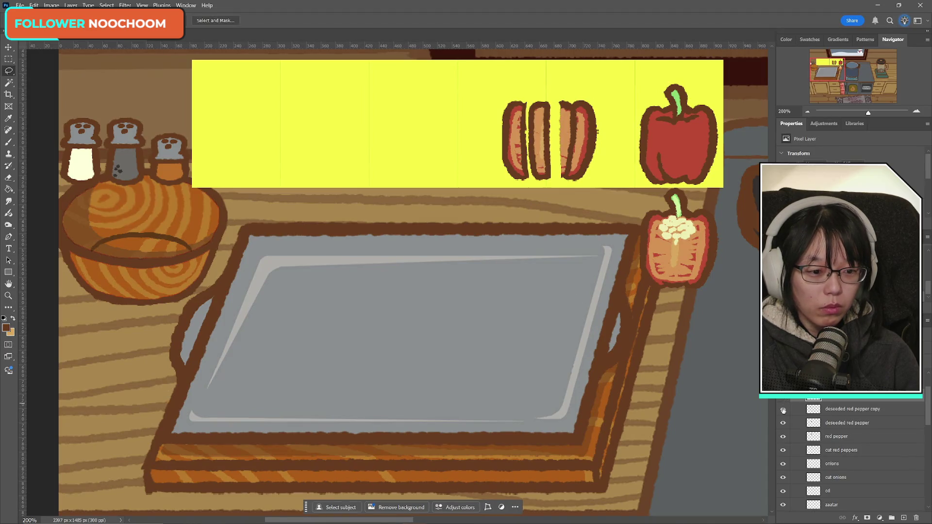
pyautogui.click(783, 410)
pyautogui.click(784, 410)
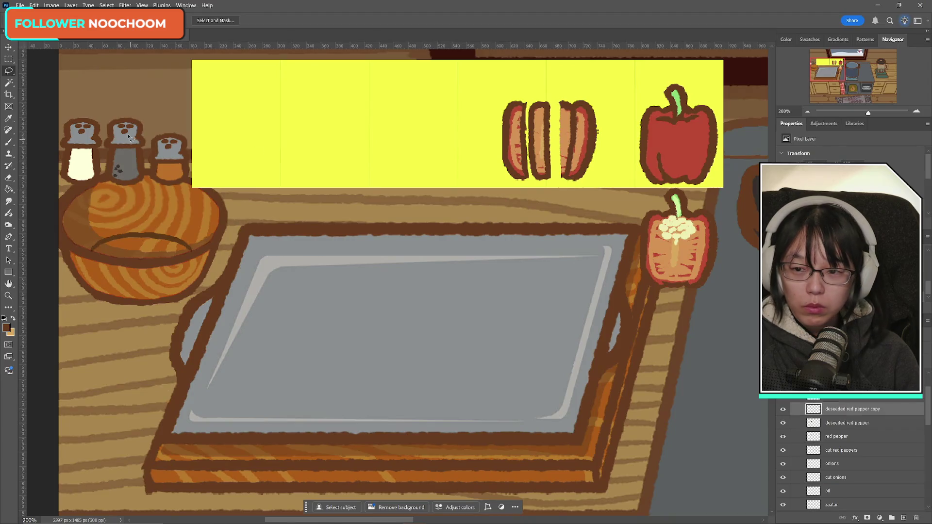
# - Draw a rectangular selection around the two left pepper slices
pyautogui.click(8, 178)
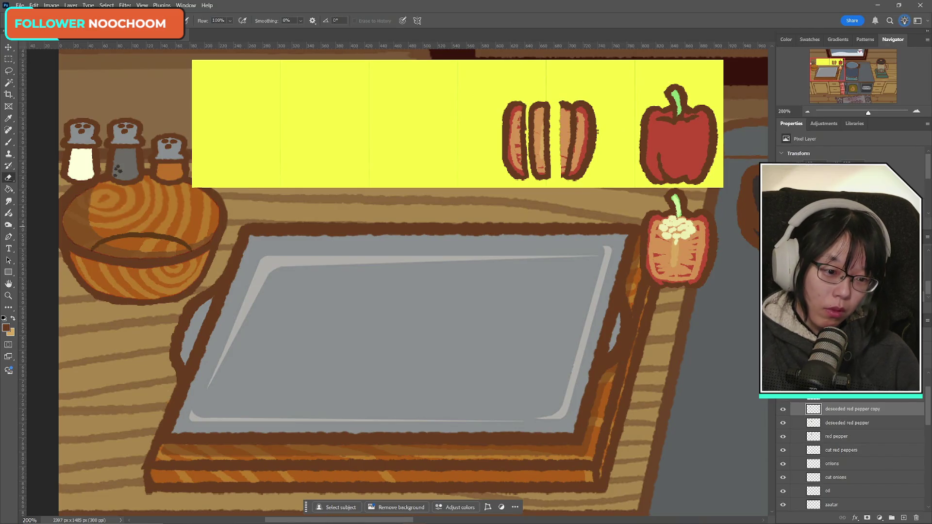
pyautogui.click(783, 410)
pyautogui.click(783, 410)
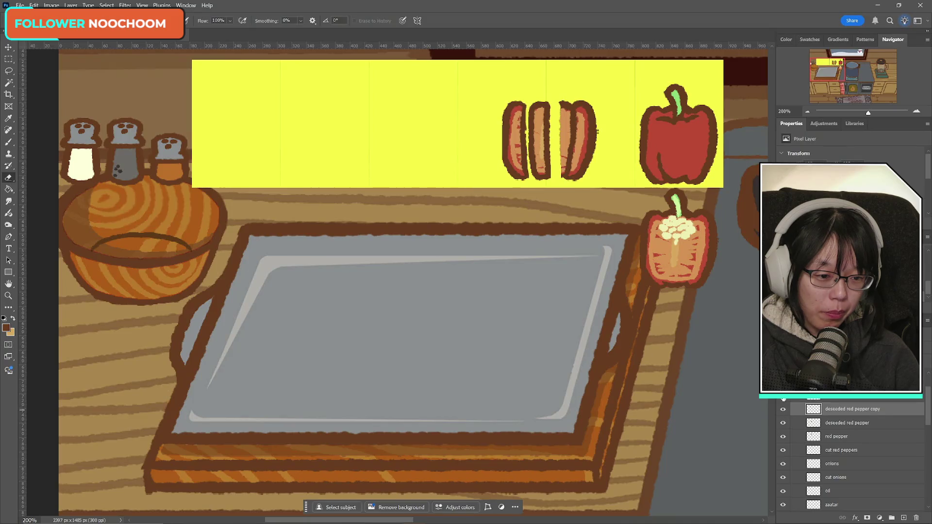
pyautogui.scroll(-1, 868, 410)
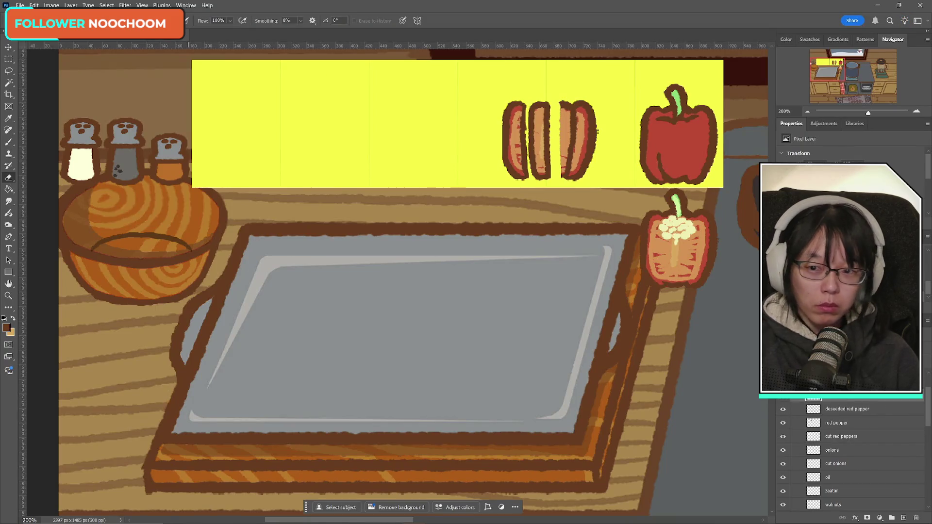
pyautogui.click(9, 59)
pyautogui.moveTo(476, 80); pyautogui.dragTo(555, 218)
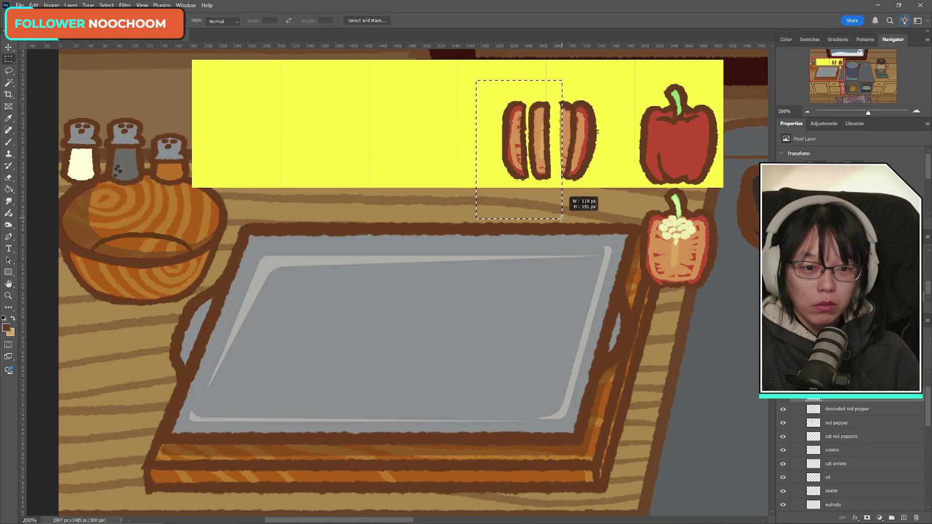
# - Move the two left slices about 37 px further left and deselect
pyautogui.hotkey('ctrl', 't')
pyautogui.moveTo(534, 163); pyautogui.dragTo(508, 162)
pyautogui.click(451, 20)
pyautogui.click(8, 142)
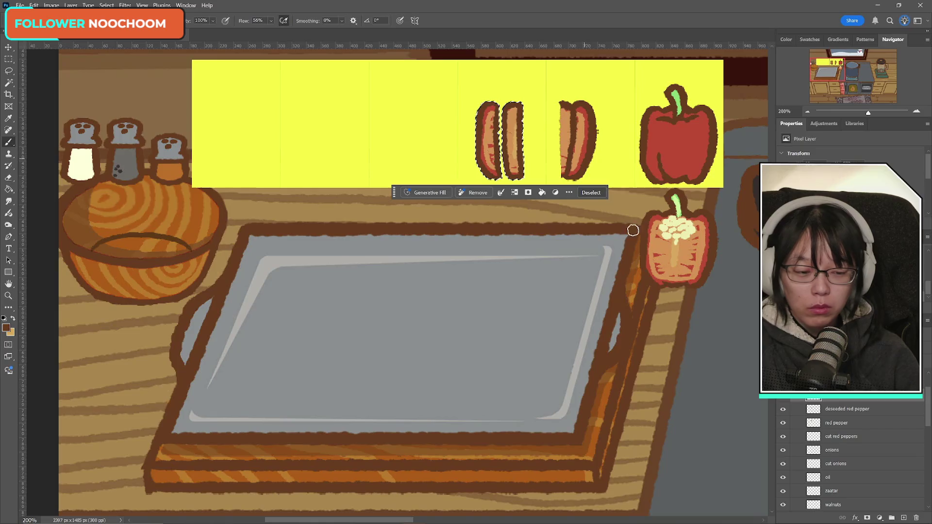
pyautogui.hotkey('ctrl', 'd')
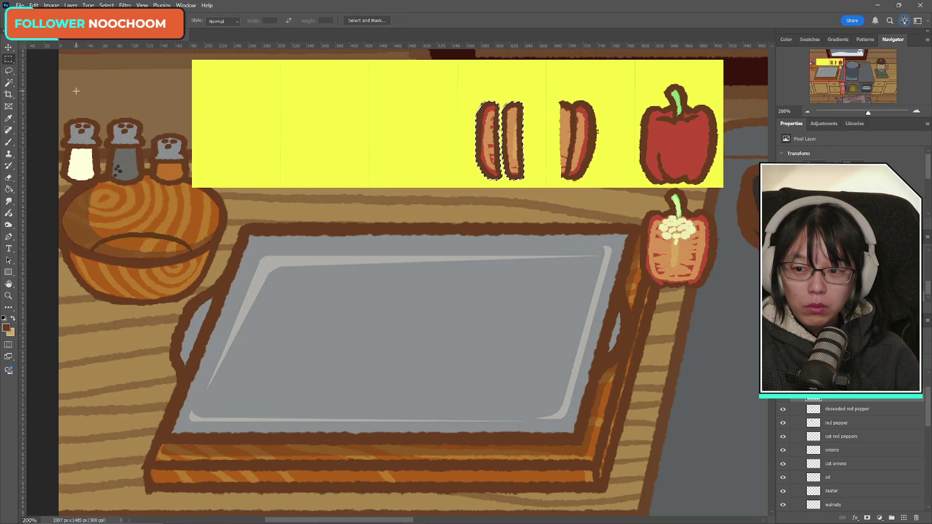
# - Draw a dark brown outline along the left edge of the right slice
pyautogui.click(849, 410)
pyautogui.click(783, 409)
pyautogui.click(783, 409)
pyautogui.click(782, 401)
pyautogui.click(783, 401)
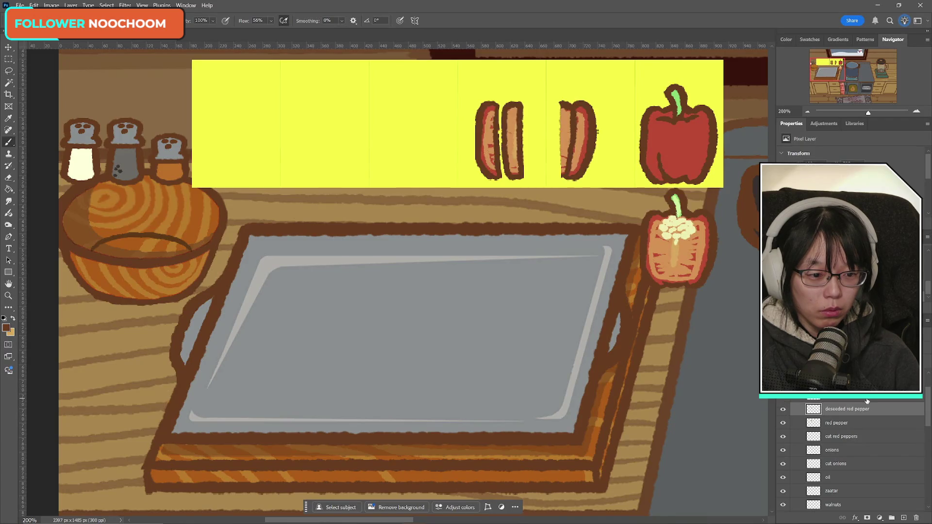
pyautogui.click(813, 398)
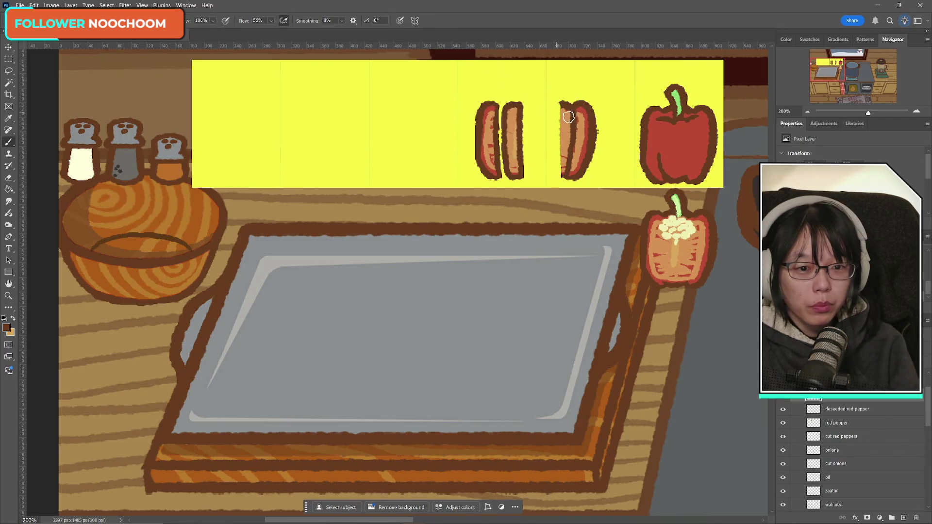
pyautogui.moveTo(560, 106); pyautogui.dragTo(558, 141)
pyautogui.hotkey('ctrl', 'z')
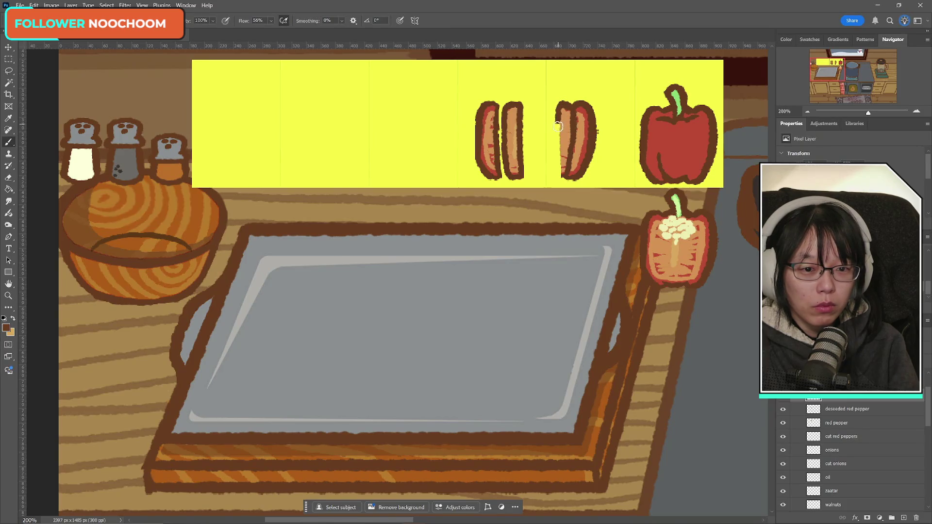
pyautogui.hotkey('ctrl', 'z')
pyautogui.moveTo(562, 102); pyautogui.dragTo(557, 146)
pyautogui.hotkey('ctrl', 'z')
pyautogui.moveTo(561, 102); pyautogui.dragTo(559, 171)
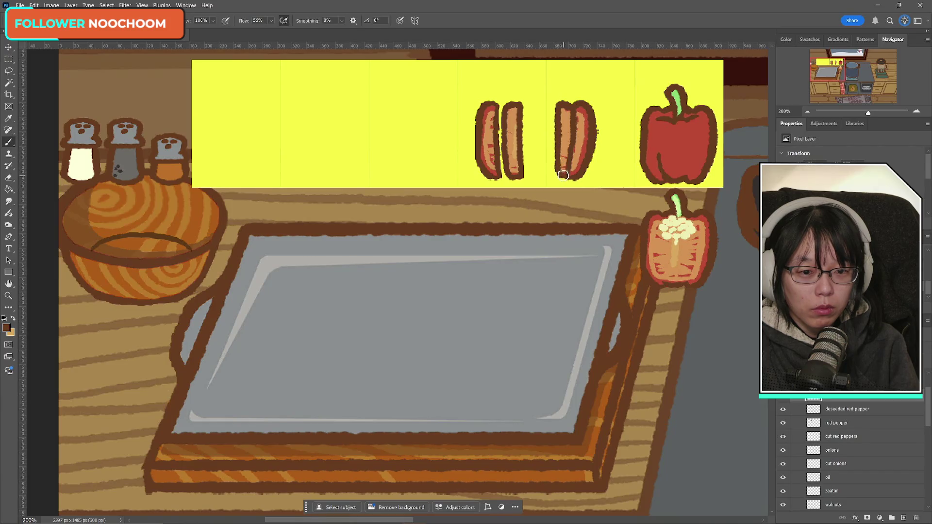
# - Cut out the right slice and paste it as a separate fourth slice beside the left pair
pyautogui.click(8, 71)
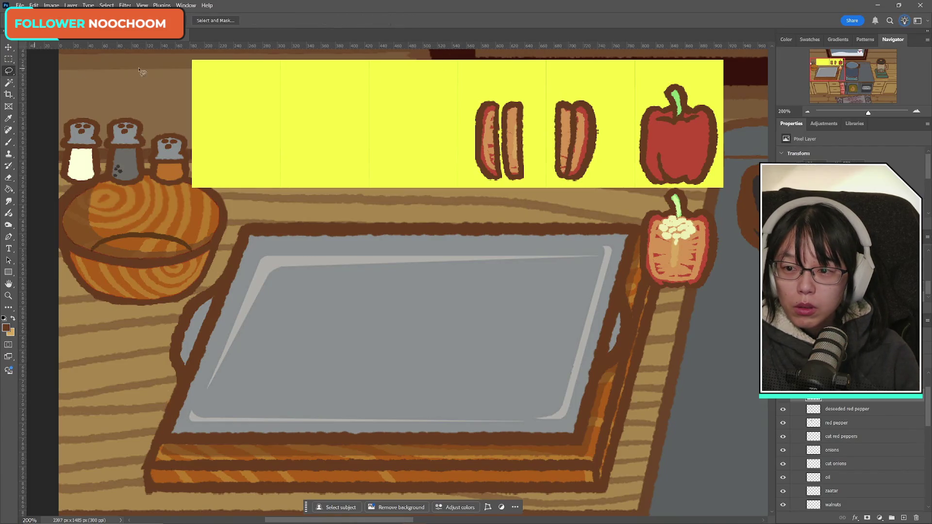
pyautogui.moveTo(565, 86)
pyautogui.mouseDown()
pyautogui.moveTo(572, 183)
pyautogui.moveTo(583, 132)
pyautogui.mouseUp()
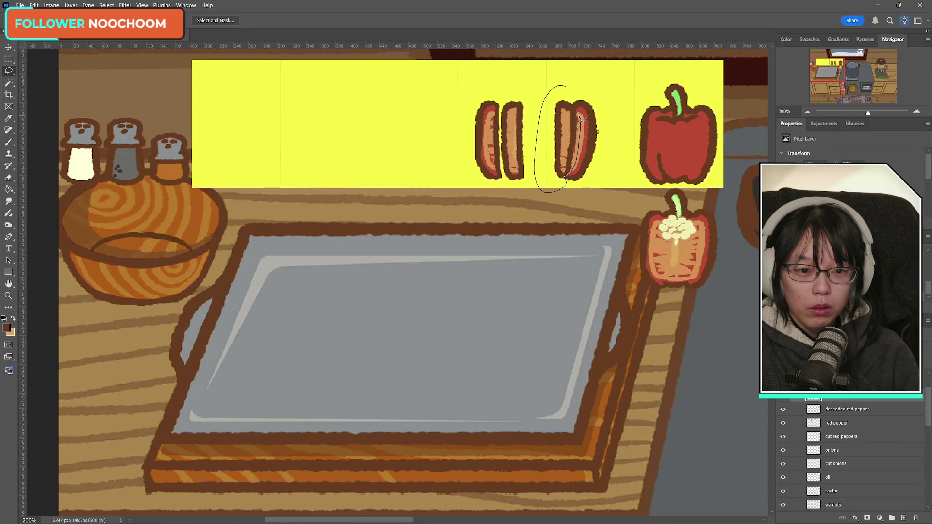
pyautogui.moveTo(573, 100); pyautogui.dragTo(568, 90)
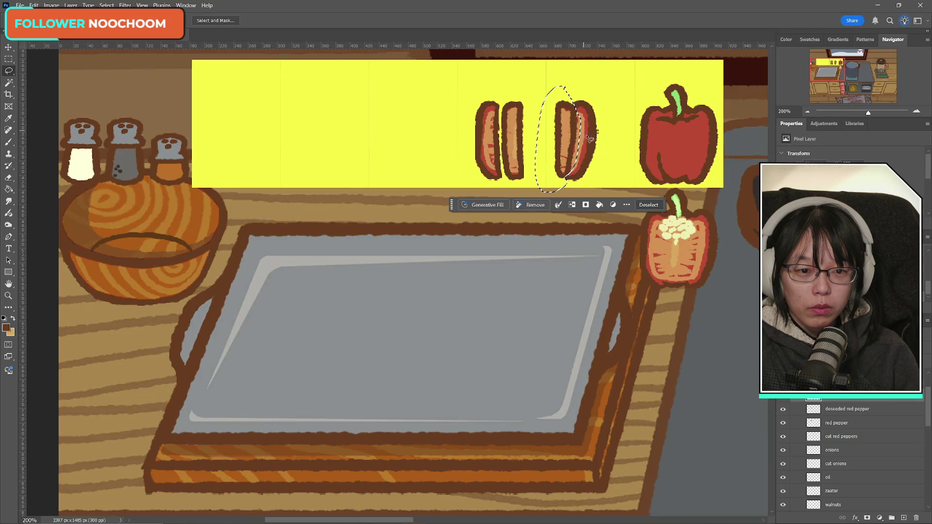
pyautogui.press('w')
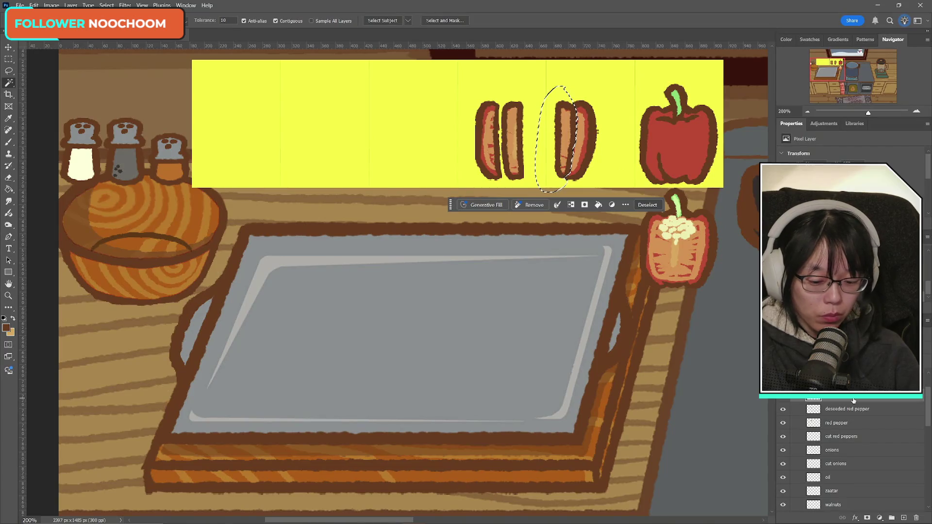
pyautogui.press('Delete')
pyautogui.hotkey('ctrl', 'd')
pyautogui.hotkey('ctrl', 'v')
pyautogui.hotkey('ctrl', 't')
pyautogui.moveTo(412, 282); pyautogui.dragTo(549, 138)
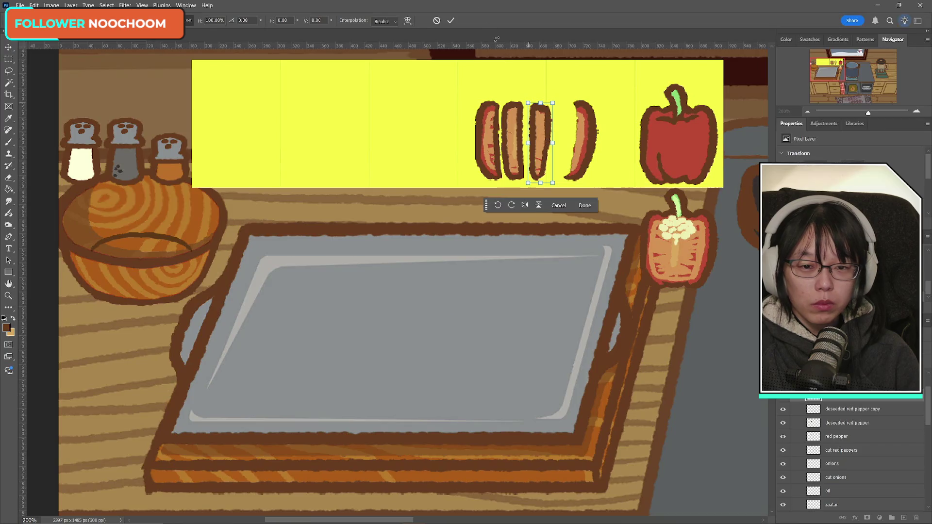
pyautogui.click(451, 21)
# - Try a dark outline on the fourth slice, revert it, and switch back to the Eraser
pyautogui.click(9, 177)
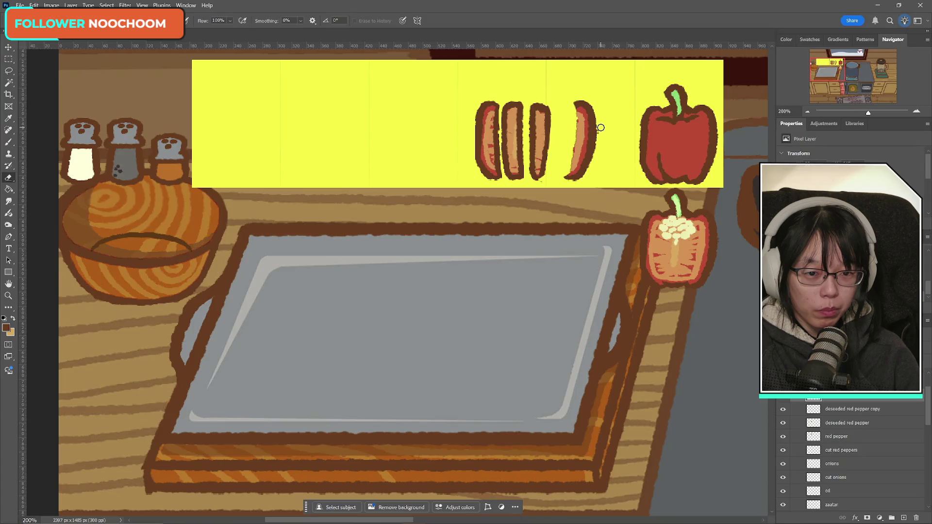
pyautogui.scroll(-1, 882, 410)
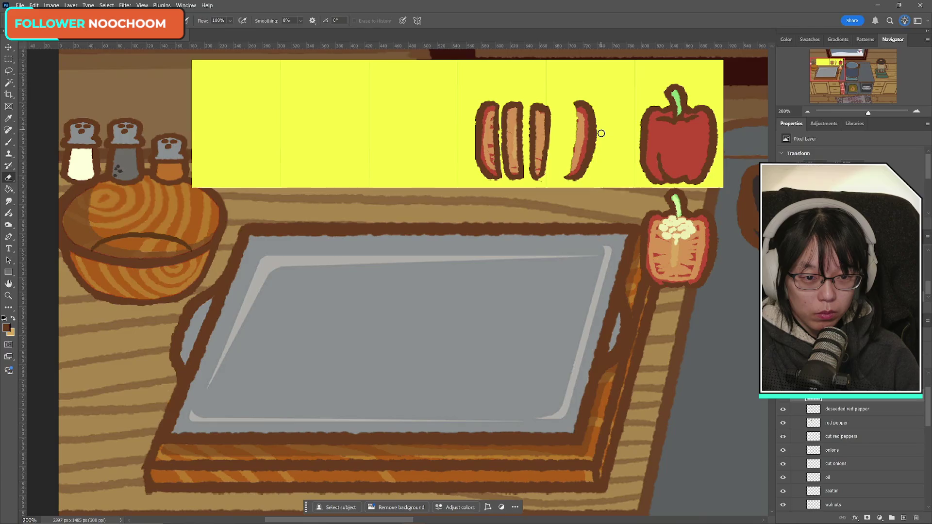
pyautogui.click(8, 142)
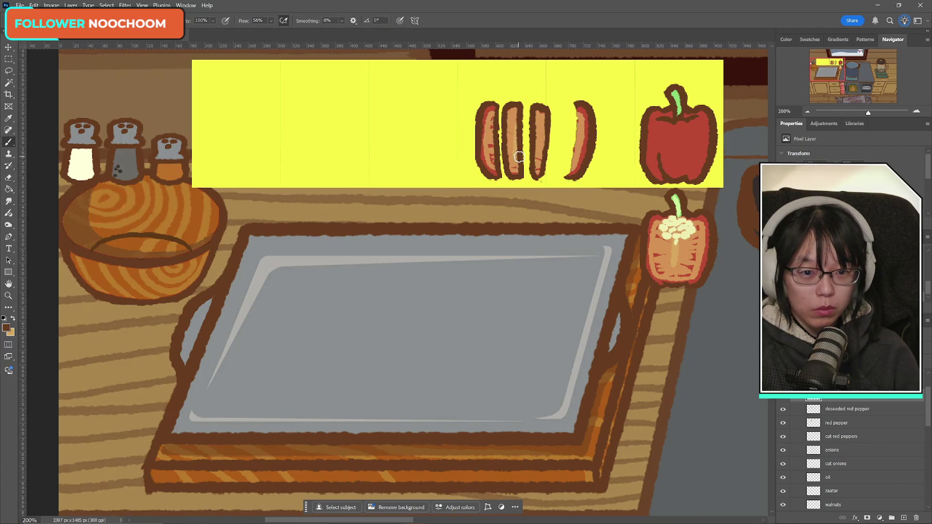
pyautogui.moveTo(576, 104)
pyautogui.mouseDown()
pyautogui.moveTo(568, 168)
pyautogui.moveTo(579, 180)
pyautogui.mouseUp()
pyautogui.hotkey('ctrl', 'z')
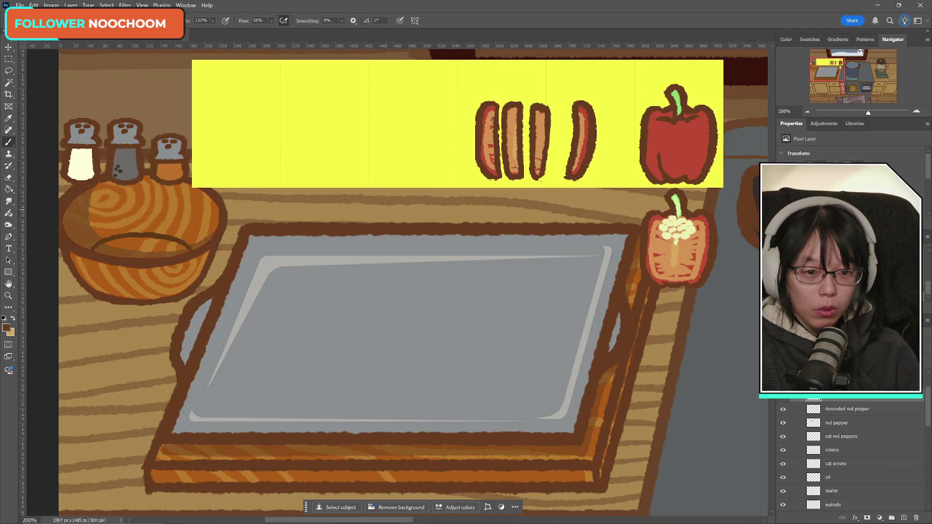
pyautogui.click(9, 177)
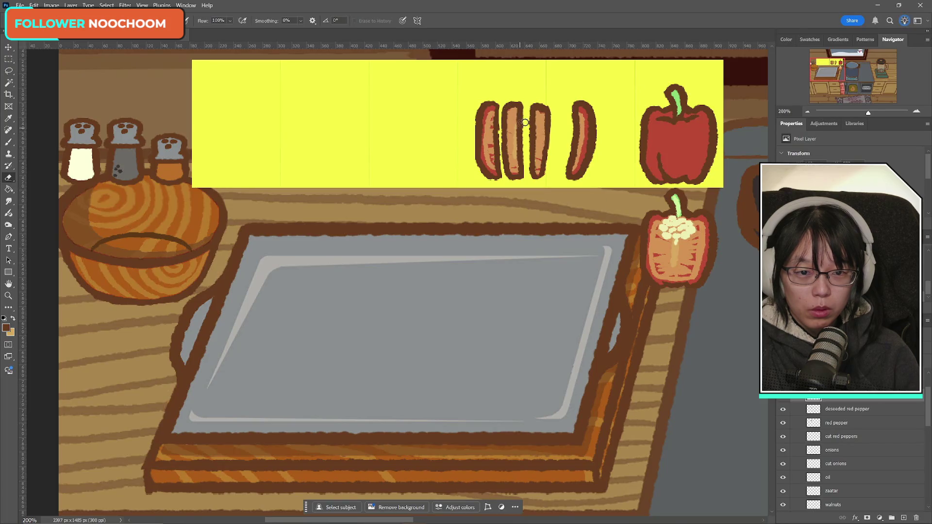
pyautogui.click(783, 398)
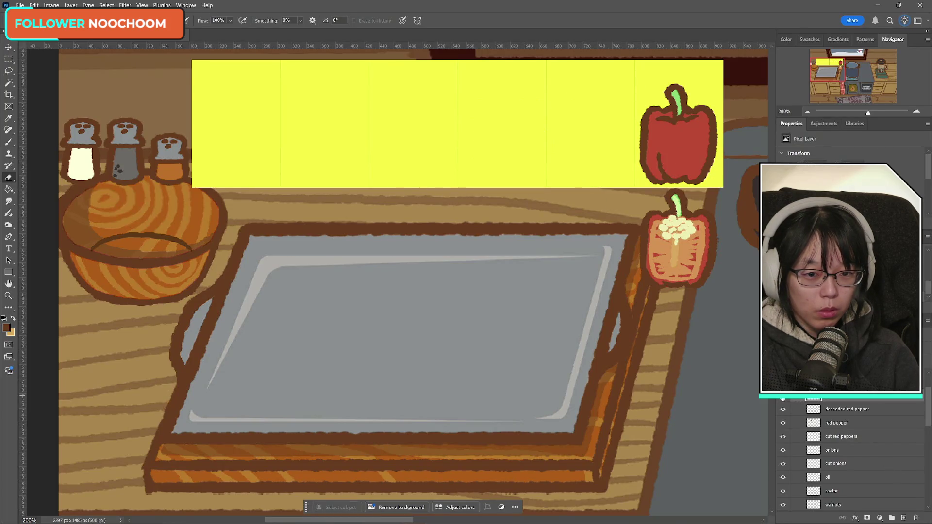
# - Shift the cut red pepper slices right toward the whole pepper
pyautogui.click(783, 398)
pyautogui.scroll(-1, 791, 413)
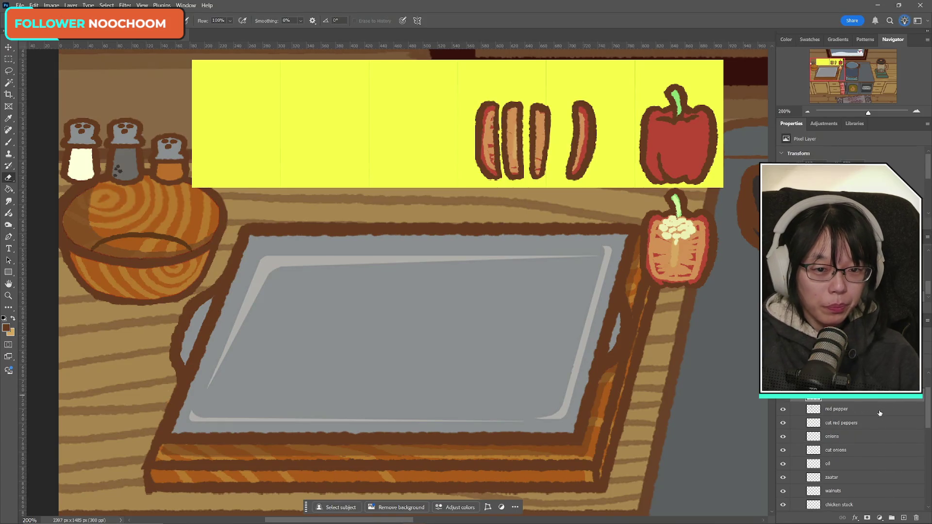
pyautogui.scroll(1, 801, 408)
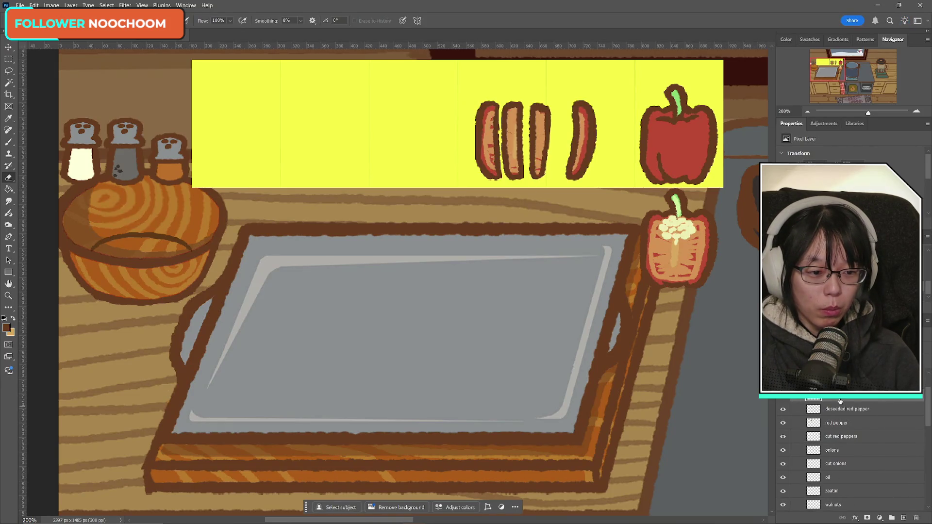
pyautogui.click(783, 398)
pyautogui.click(783, 398)
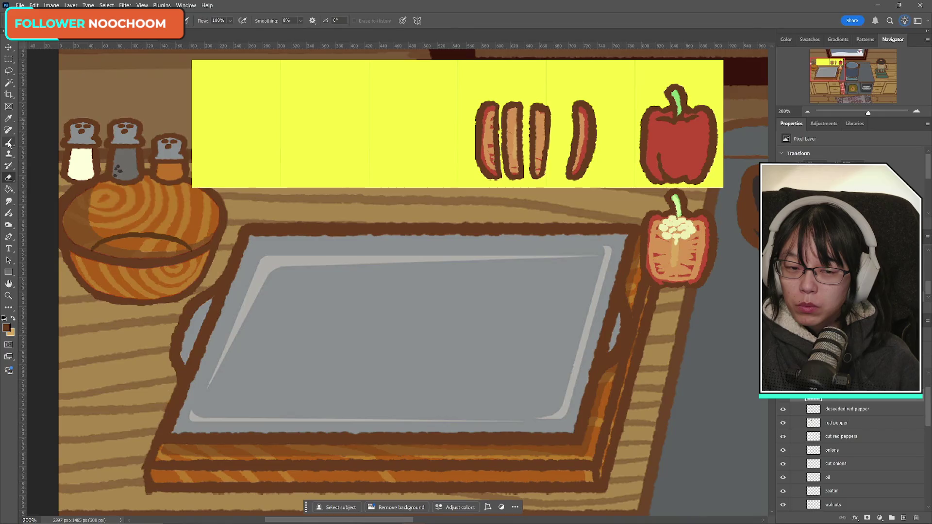
pyautogui.hotkey('ctrl', 't')
pyautogui.moveTo(519, 155)
pyautogui.mouseDown()
pyautogui.moveTo(555, 156)
pyautogui.moveTo(548, 152)
pyautogui.mouseUp()
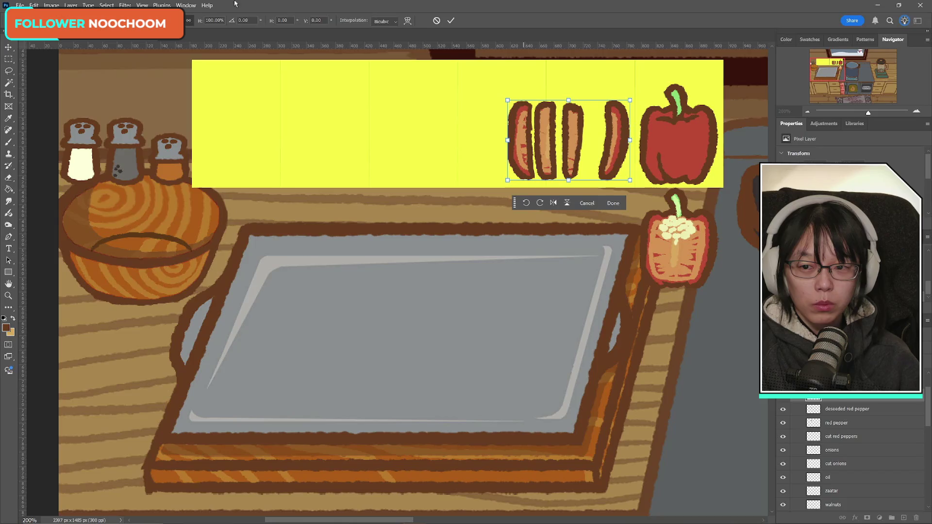
pyautogui.click(451, 20)
# - Marquee-select the slices and nudge them about 22 px further right
pyautogui.press('e')
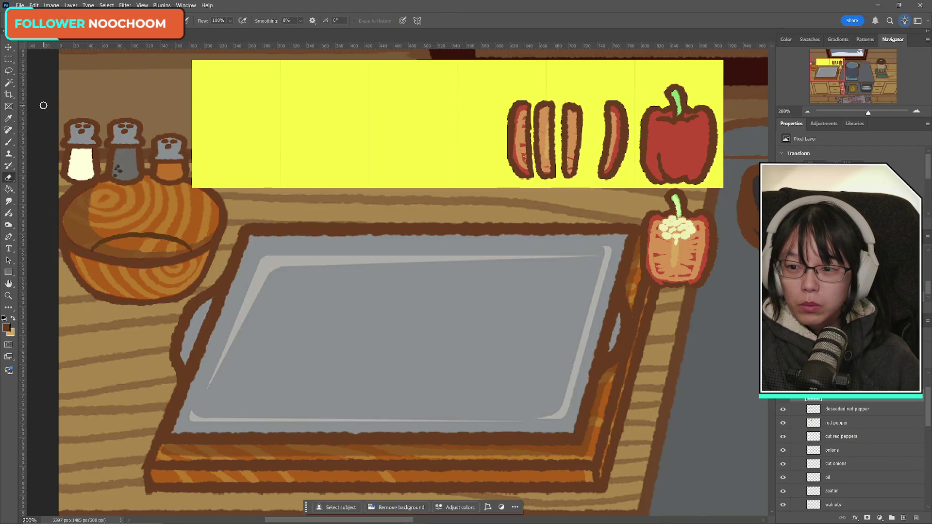
pyautogui.click(9, 59)
pyautogui.moveTo(477, 70); pyautogui.dragTo(585, 223)
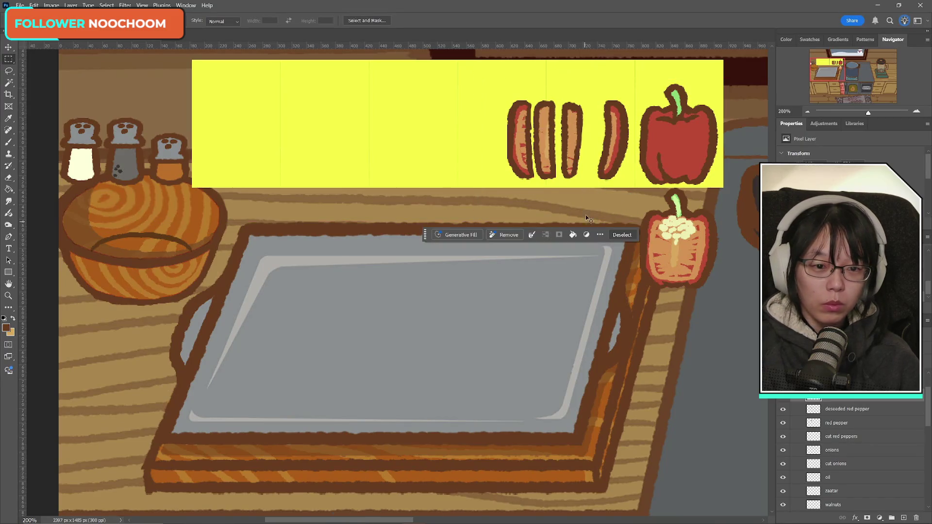
pyautogui.hotkey('ctrl', 't')
pyautogui.moveTo(554, 155); pyautogui.dragTo(569, 154)
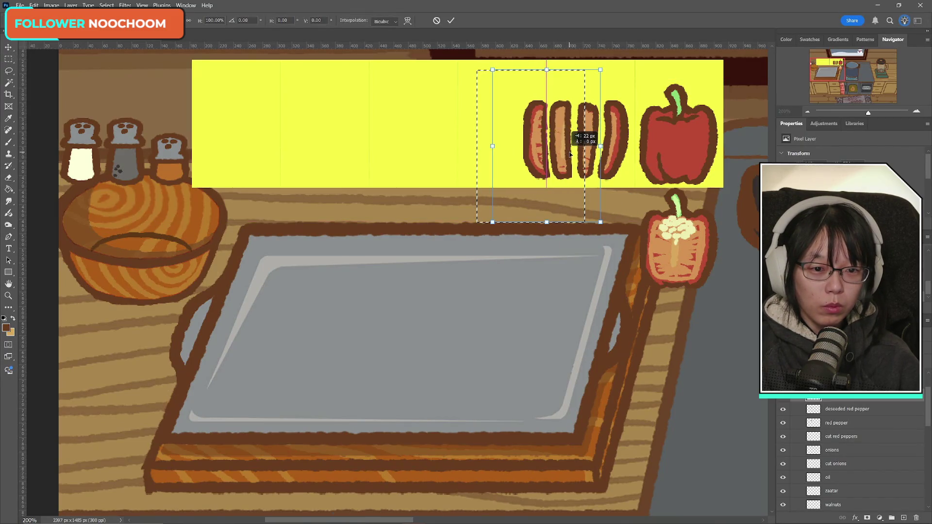
pyautogui.press('Return')
pyautogui.click(436, 125)
# - Select the left pepper slices and nudge them slightly right
pyautogui.moveTo(483, 67); pyautogui.dragTo(574, 225)
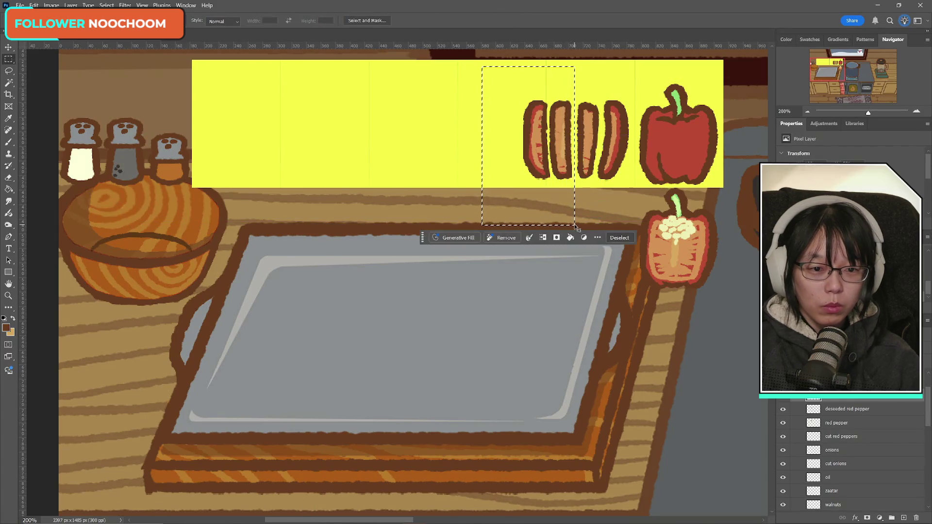
pyautogui.hotkey('ctrl', 't')
pyautogui.press('Right')
pyautogui.press('Right')
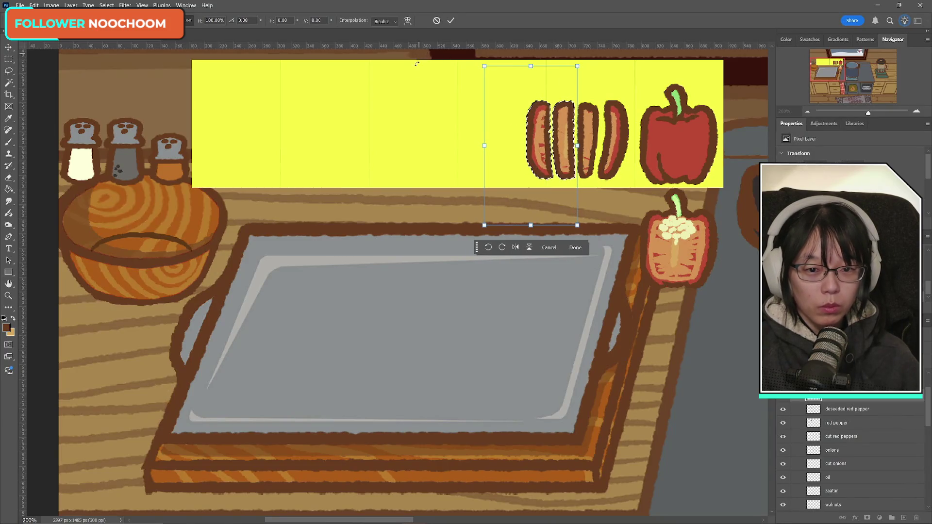
pyautogui.press('Return')
pyautogui.click(521, 90)
# - Lasso the pepper slices, nudge them about 10 px right, and deselect
pyautogui.click(8, 71)
pyautogui.moveTo(599, 99)
pyautogui.mouseDown()
pyautogui.moveTo(601, 174)
pyautogui.moveTo(586, 97)
pyautogui.mouseUp()
pyautogui.hotkey('ctrl', 't')
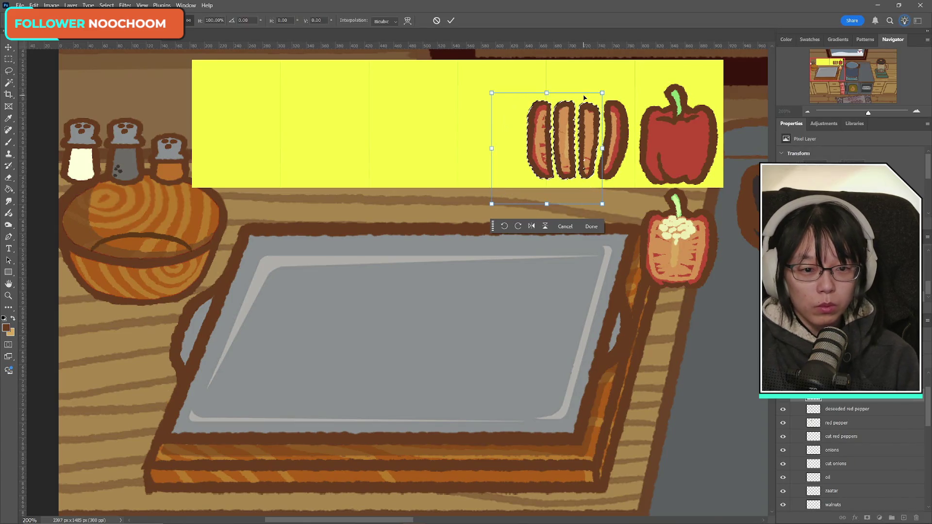
pyautogui.click(451, 21)
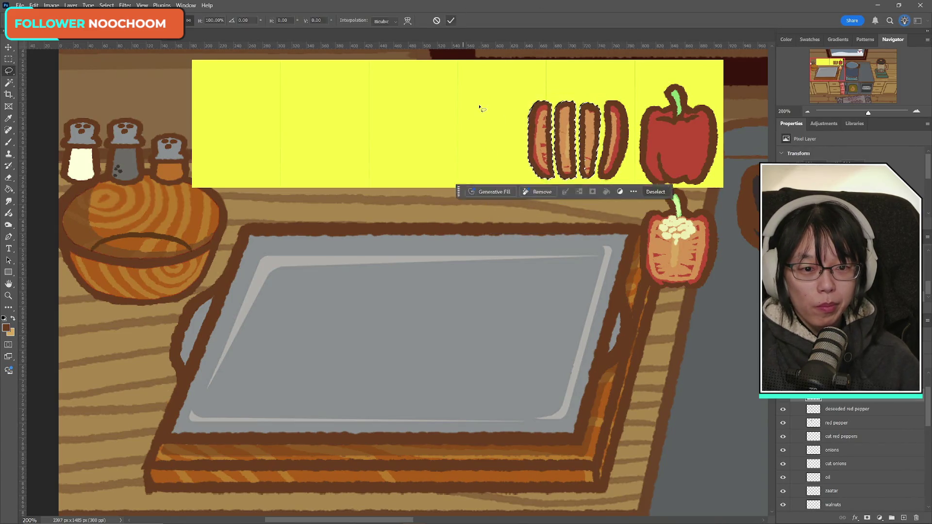
pyautogui.moveTo(514, 85)
pyautogui.mouseDown()
pyautogui.moveTo(636, 148)
pyautogui.moveTo(503, 97)
pyautogui.mouseUp()
pyautogui.hotkey('ctrl', 't')
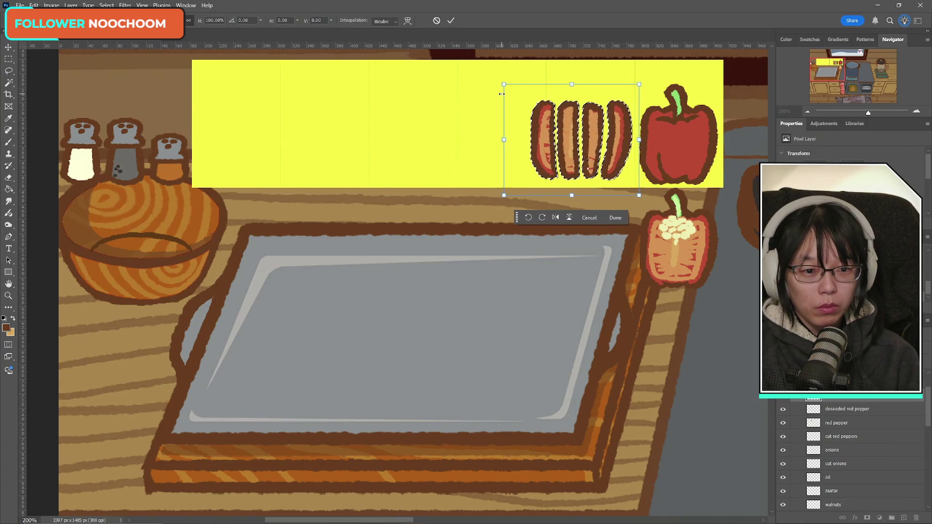
pyautogui.press('Right')
pyautogui.press('Right')
pyautogui.press('Right')
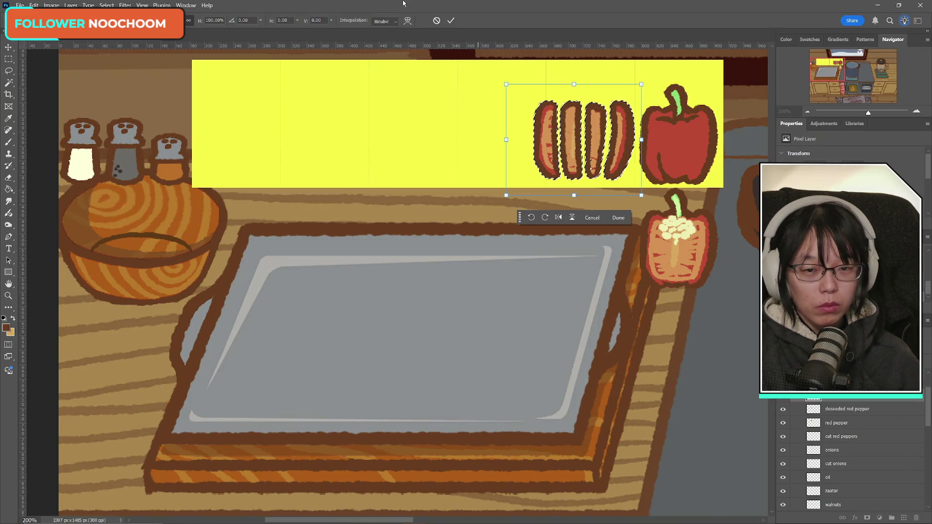
pyautogui.click(450, 22)
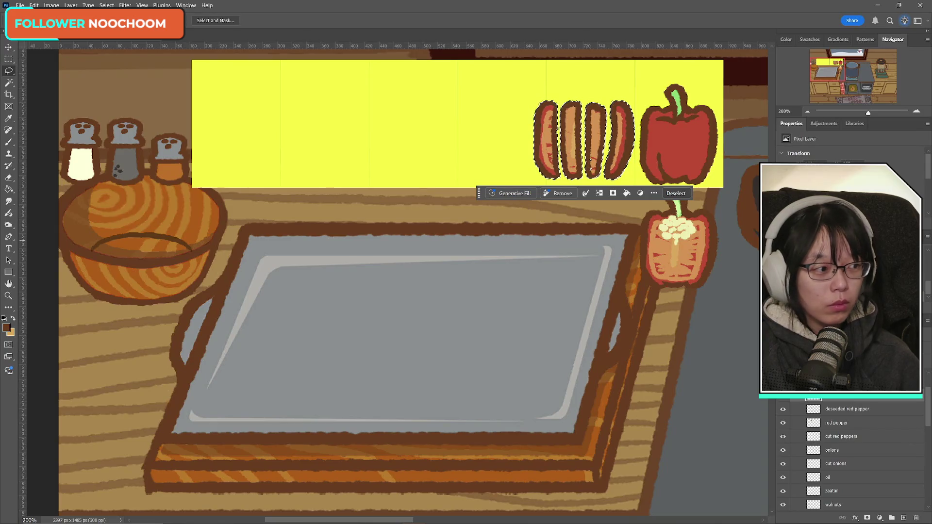
pyautogui.hotkey('ctrl', 'd')
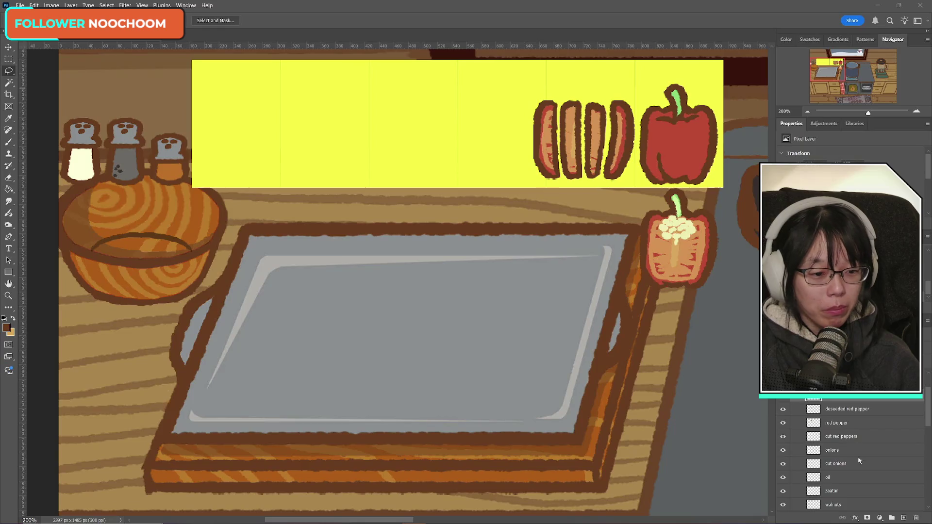
pyautogui.keyDown('ctrl'); pyautogui.click(813, 437); pyautogui.keyUp('ctrl')
# - Move the cut pepper slices down onto the counter below the halved pepper and deselect
pyautogui.hotkey('ctrl', 't')
pyautogui.moveTo(600, 122)
pyautogui.mouseDown()
pyautogui.moveTo(700, 360)
pyautogui.moveTo(683, 338)
pyautogui.mouseUp()
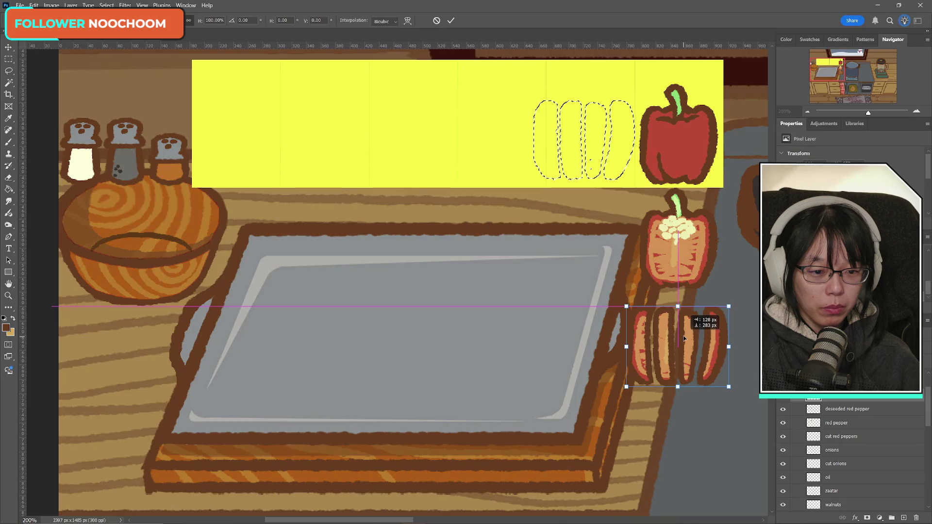
pyautogui.click(451, 21)
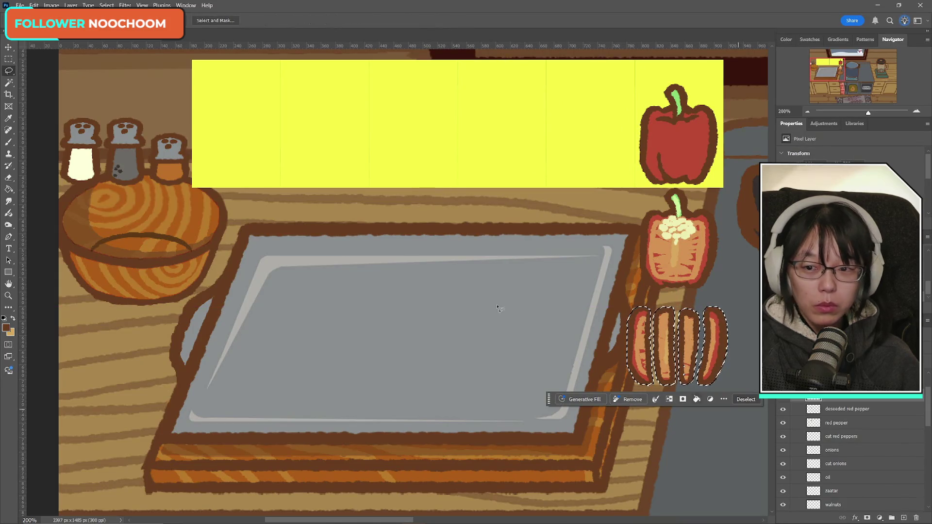
pyautogui.click(9, 59)
pyautogui.click(440, 300)
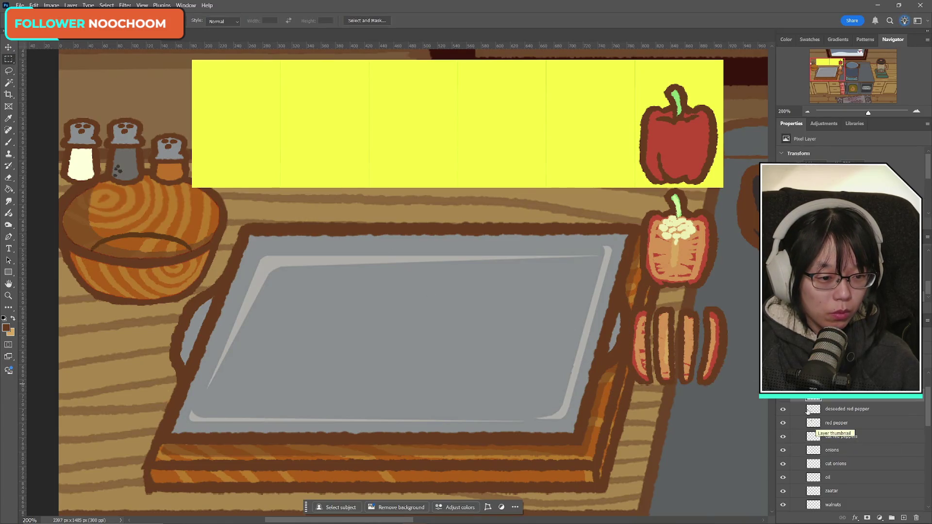
# - Merge the cut pepper slices layer into the red pepper layer and check the onions layer's visibility
pyautogui.click(834, 426)
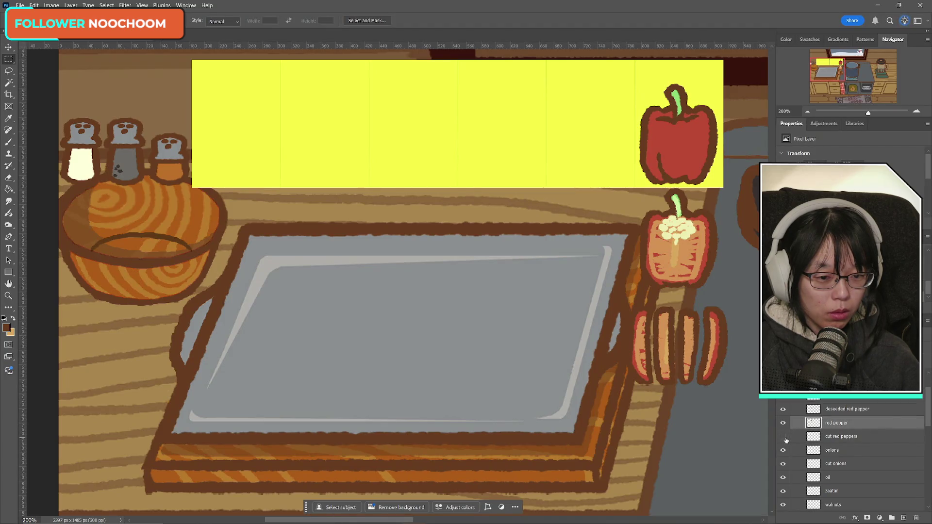
pyautogui.click(840, 437)
pyautogui.hotkey('ctrl', 'e')
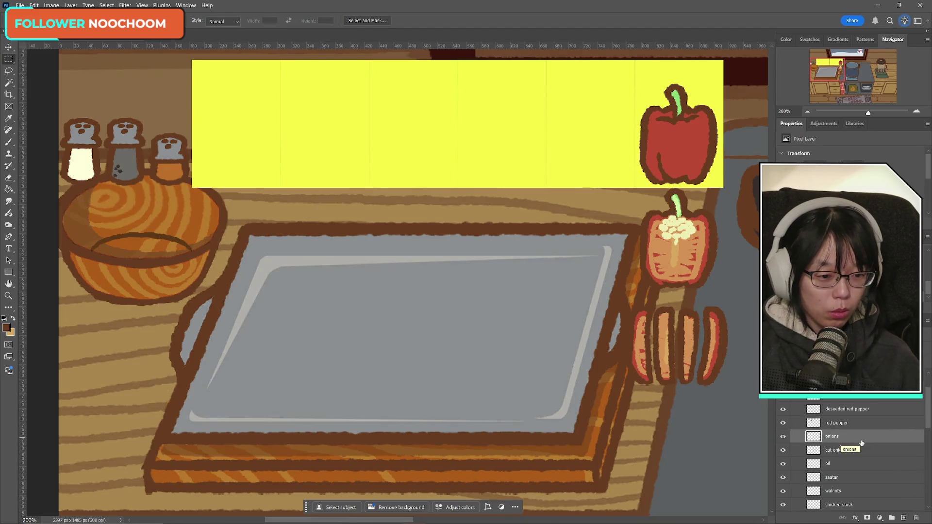
pyautogui.scroll(-1, 854, 442)
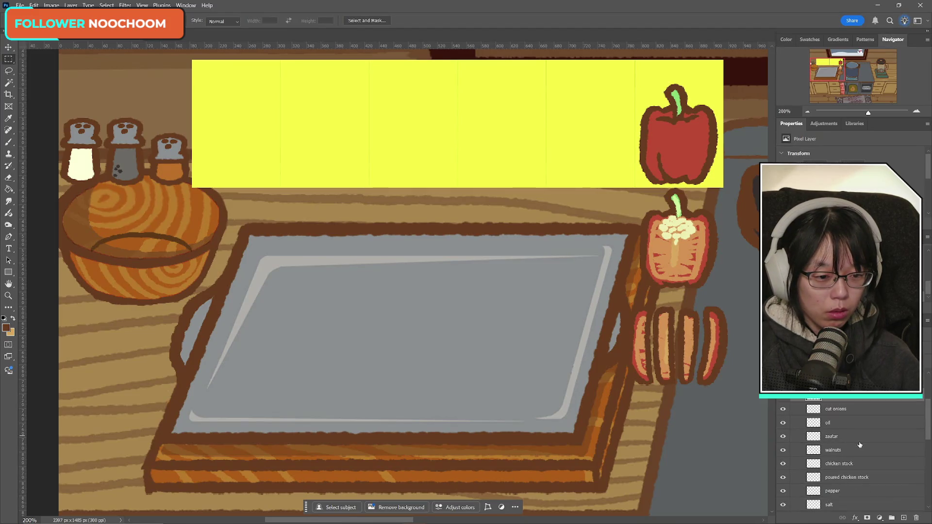
pyautogui.click(783, 423)
pyautogui.click(783, 423)
pyautogui.click(783, 424)
pyautogui.click(784, 424)
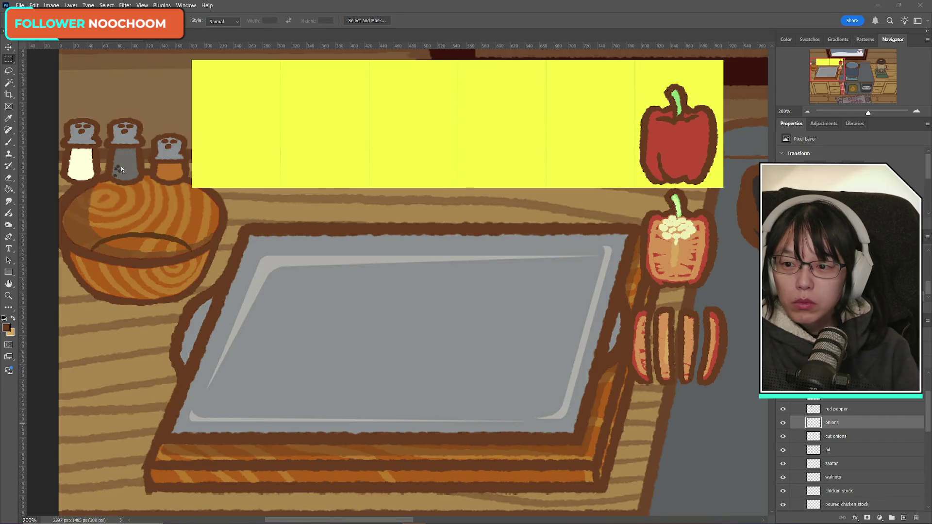
pyautogui.click(12, 143)
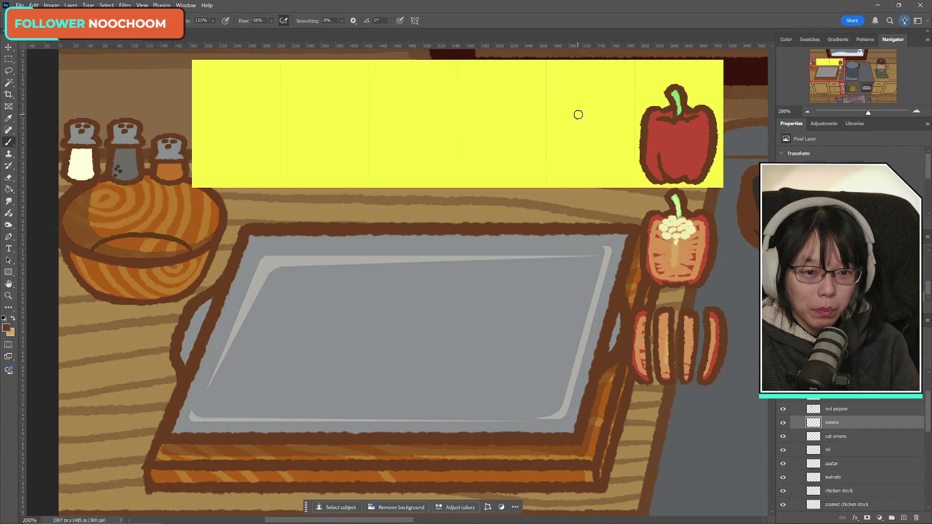
# - Sketch a brown onion outline left of the whole red pepper, undoing stray strokes
pyautogui.moveTo(584, 120)
pyautogui.mouseDown()
pyautogui.moveTo(582, 177)
pyautogui.moveTo(590, 177)
pyautogui.mouseUp()
pyautogui.moveTo(584, 120); pyautogui.dragTo(623, 149)
pyautogui.hotkey('ctrl', 'z')
pyautogui.moveTo(584, 120); pyautogui.dragTo(614, 175)
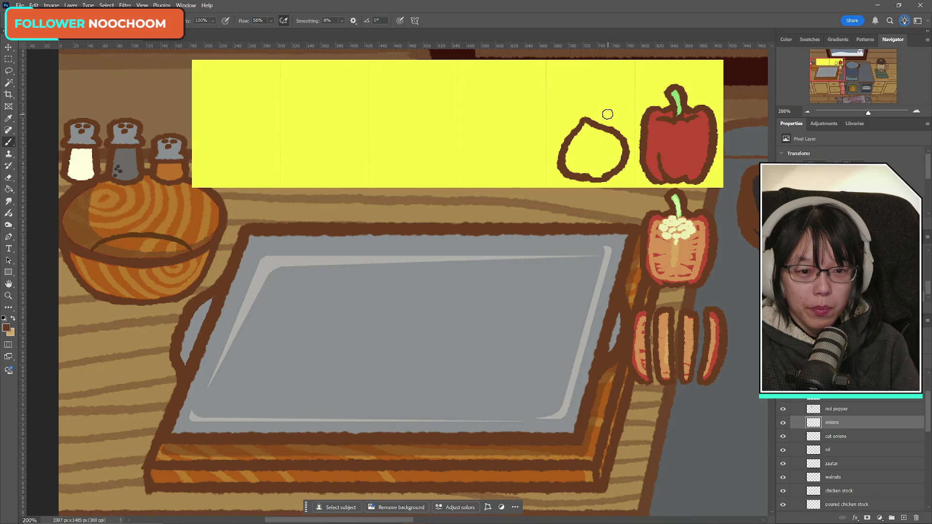
pyautogui.moveTo(587, 122)
pyautogui.mouseDown()
pyautogui.moveTo(562, 174)
pyautogui.moveTo(593, 180)
pyautogui.mouseUp()
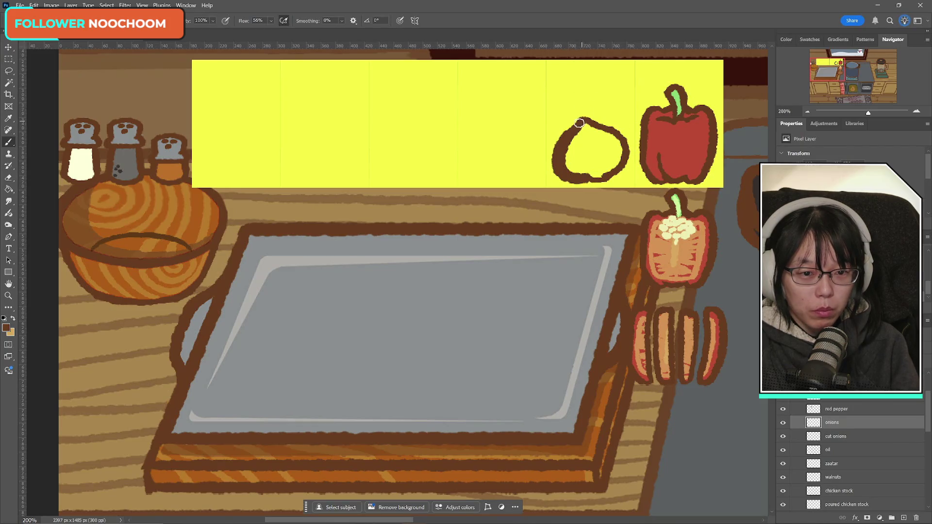
pyautogui.hotkey('ctrl', 'z')
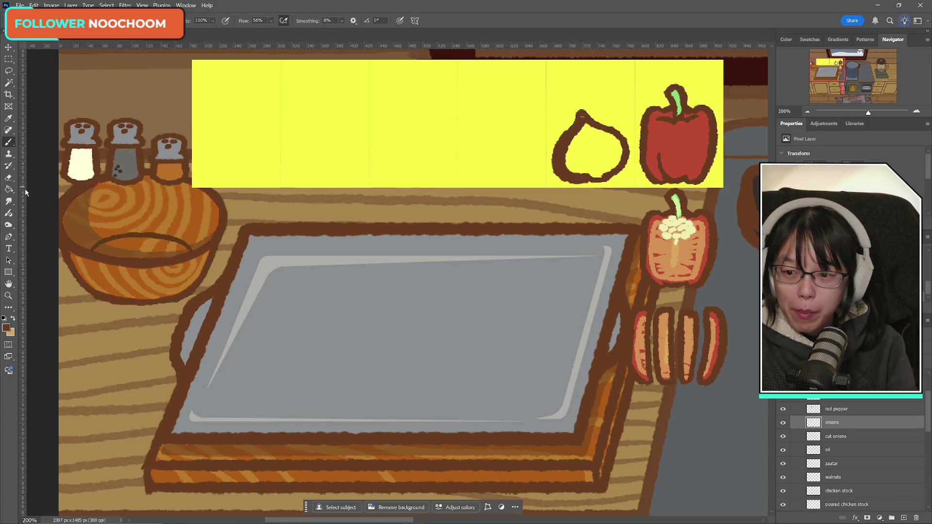
# - Erase to thin the outline's inner left edge, then re-brush the onion's pointed top
pyautogui.click(14, 180)
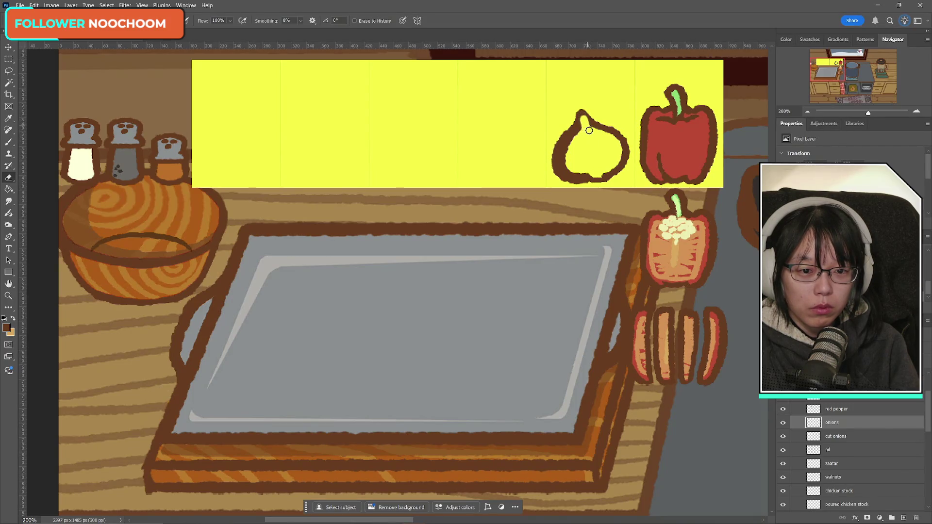
pyautogui.moveTo(572, 145); pyautogui.dragTo(595, 149)
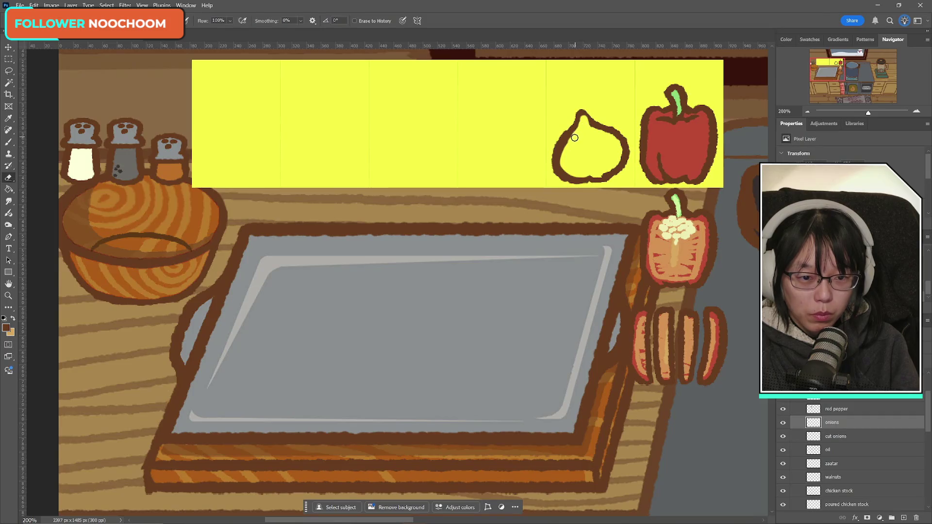
pyautogui.moveTo(567, 146); pyautogui.dragTo(578, 173)
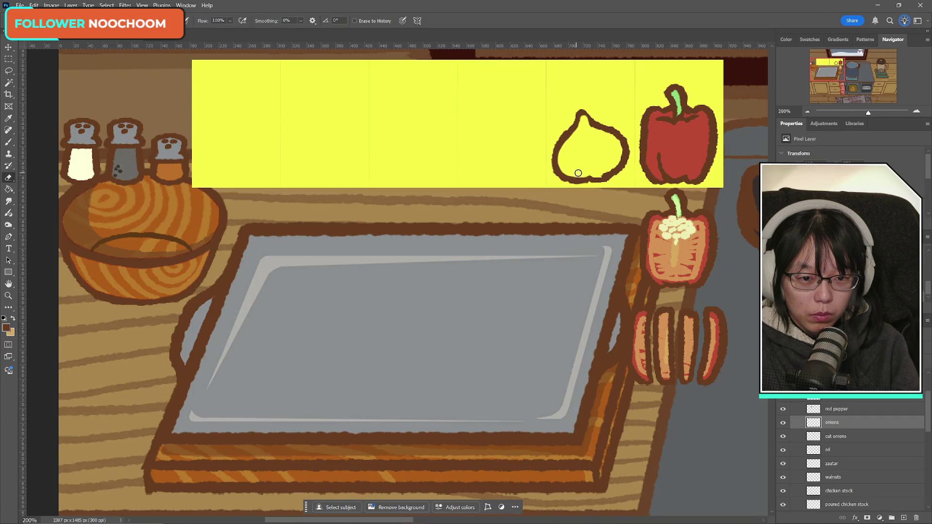
pyautogui.click(8, 142)
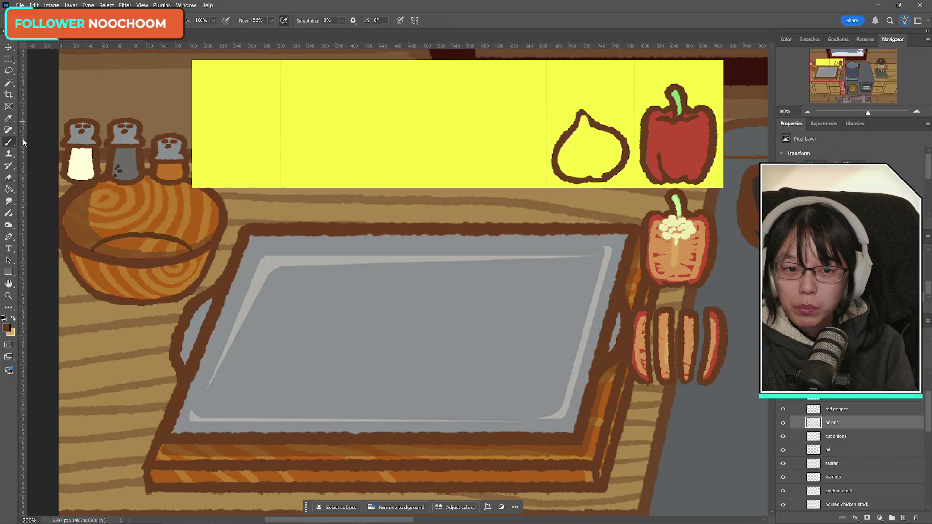
pyautogui.moveTo(582, 116); pyautogui.dragTo(573, 133)
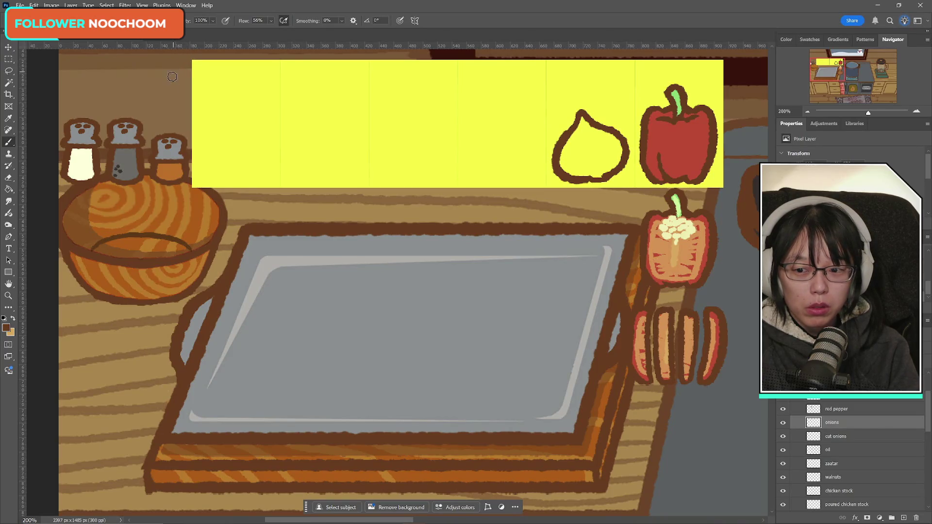
# - Set the foreground colour to a saturated magenta-leaning purple
pyautogui.click(13, 319)
pyautogui.click(7, 329)
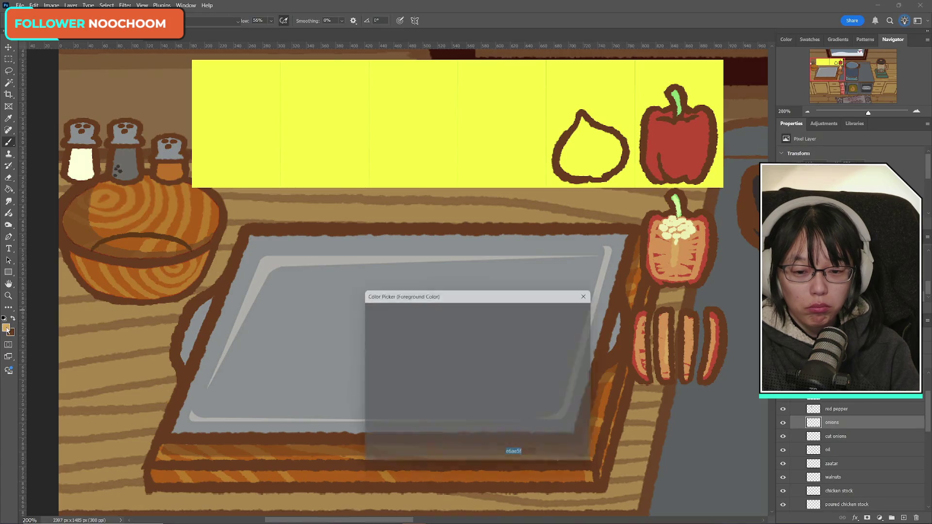
pyautogui.click(490, 339)
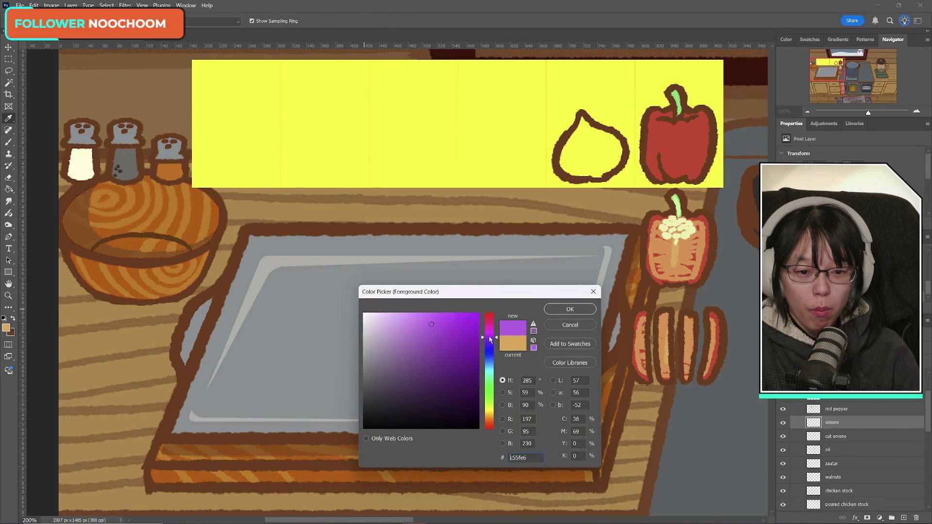
pyautogui.click(439, 326)
pyautogui.click(488, 335)
pyautogui.moveTo(489, 337); pyautogui.dragTo(475, 344)
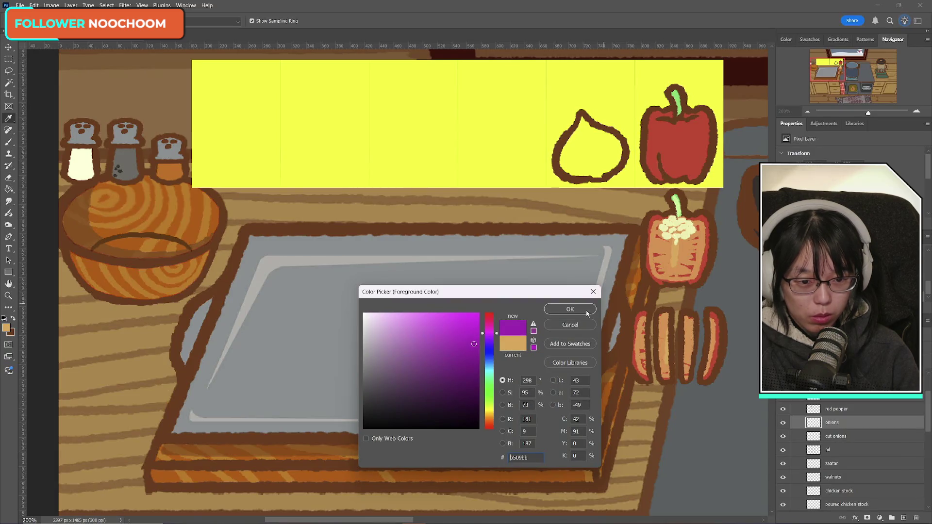
pyautogui.click(583, 310)
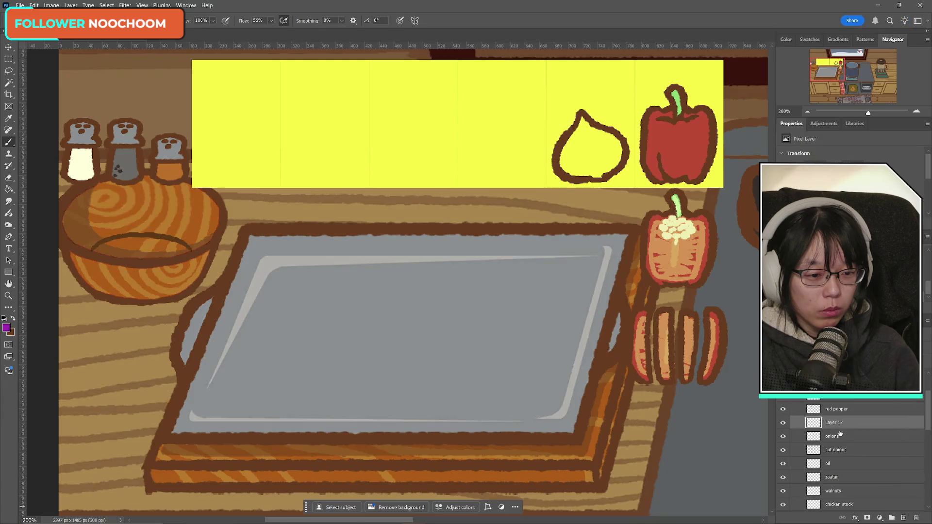
# - Add a new layer and paint purple inside the onion outline
pyautogui.click(904, 519)
pyautogui.moveTo(580, 122)
pyautogui.mouseDown()
pyautogui.moveTo(572, 162)
pyautogui.moveTo(616, 151)
pyautogui.moveTo(608, 161)
pyautogui.mouseUp()
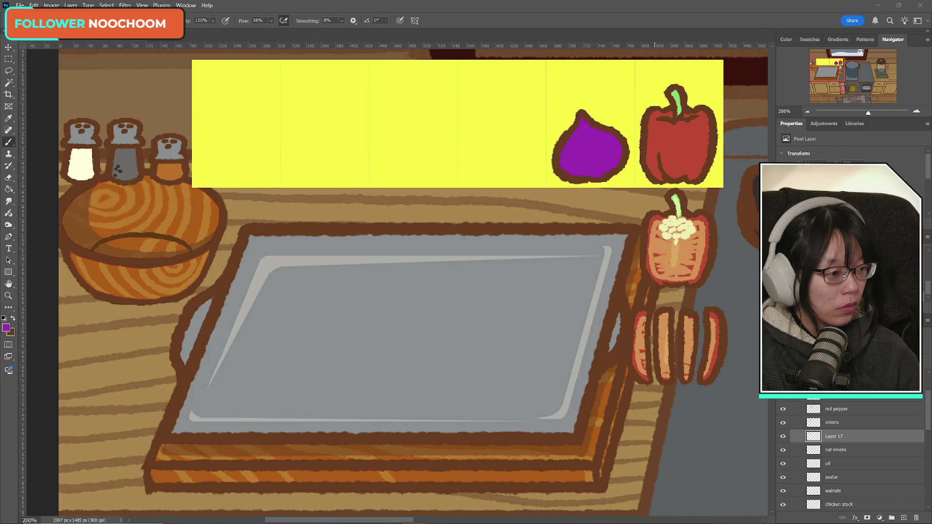
pyautogui.hotkey('alt', 'Tab')
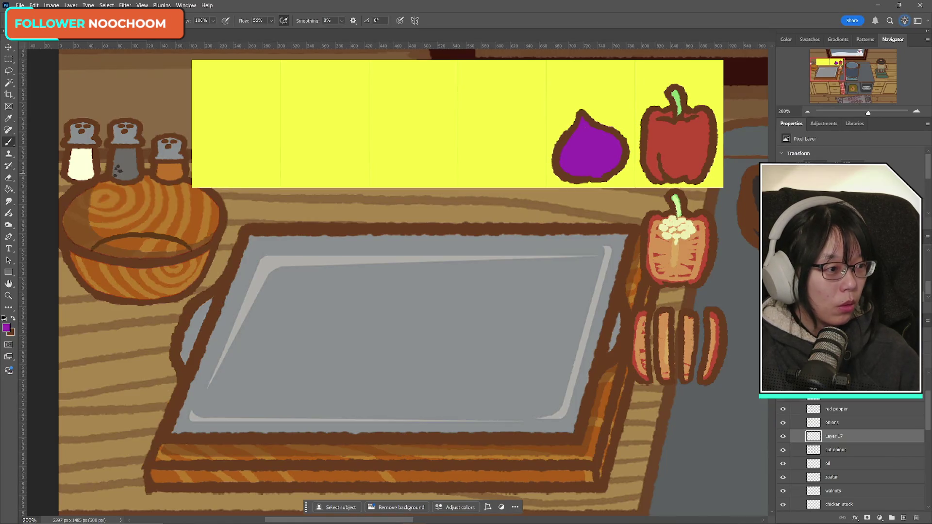
# - Pick a lighter purple and paint a stroke along the onion's bottom, dismissing a clone source error
pyautogui.hotkey('alt', 'Tab')
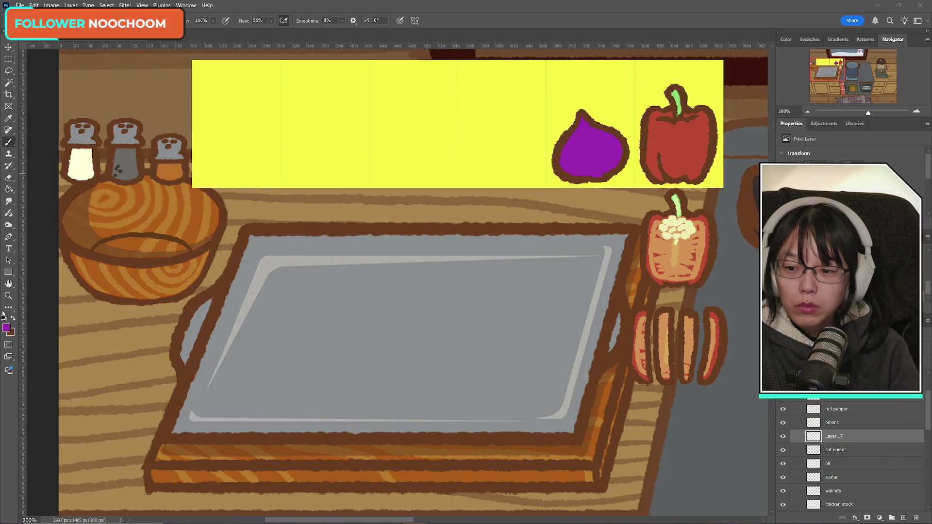
pyautogui.click(6, 329)
pyautogui.click(447, 329)
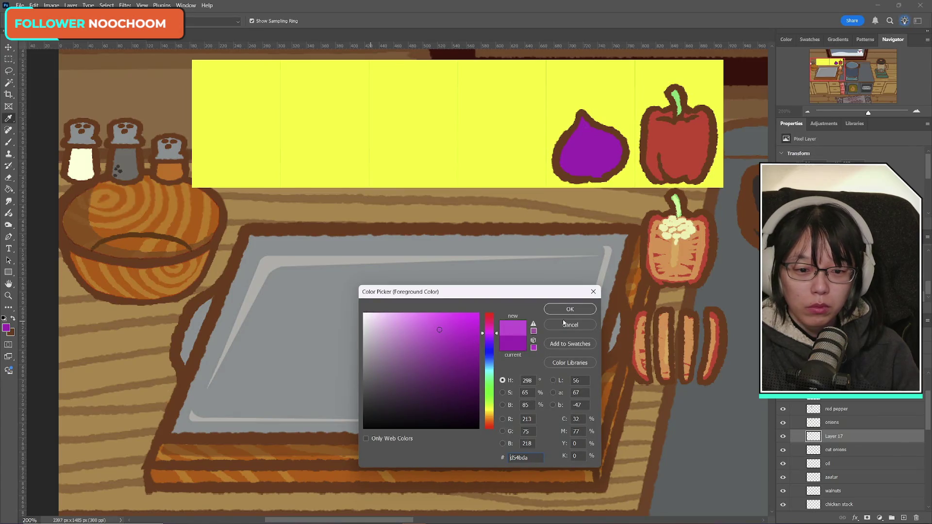
pyautogui.click(570, 309)
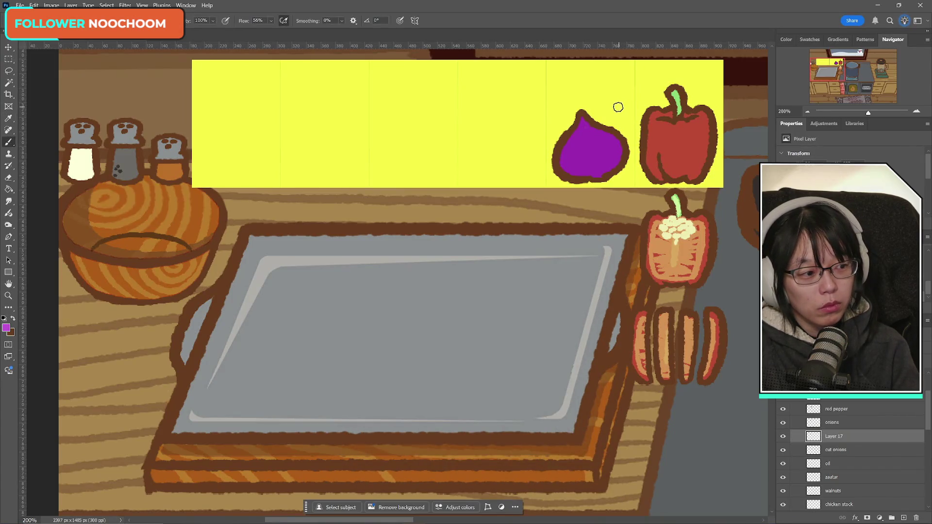
pyautogui.moveTo(565, 169); pyautogui.dragTo(597, 171)
pyautogui.press('s')
pyautogui.click(583, 177)
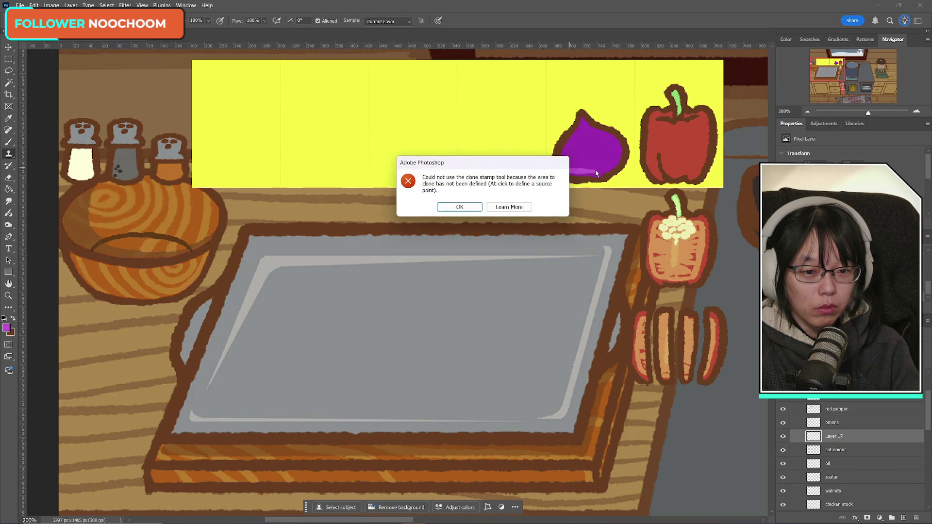
pyautogui.click(457, 208)
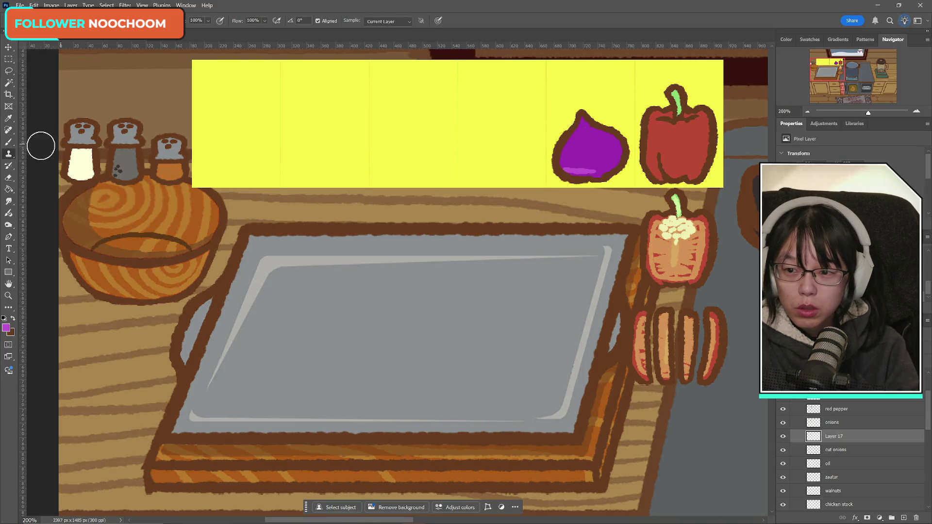
# - Rework the onion's base strokes, undoing extras and adding a light hatch on the lower right
pyautogui.click(9, 142)
pyautogui.press('s')
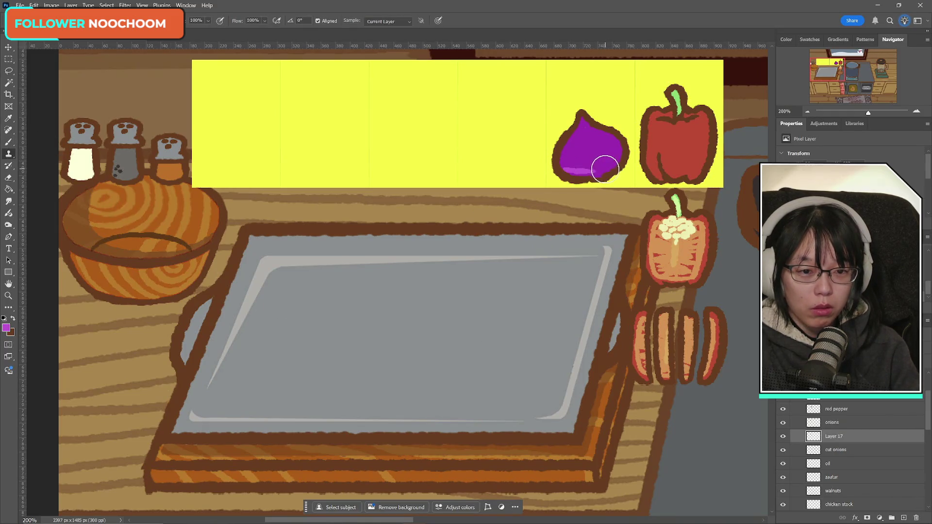
pyautogui.keyDown('alt'); pyautogui.click(593, 158); pyautogui.keyUp('alt')
pyautogui.moveTo(566, 170)
pyautogui.mouseDown()
pyautogui.moveTo(602, 175)
pyautogui.moveTo(596, 165)
pyautogui.moveTo(604, 179)
pyautogui.moveTo(616, 164)
pyautogui.moveTo(594, 176)
pyautogui.moveTo(615, 177)
pyautogui.mouseUp()
pyautogui.click(9, 141)
pyautogui.hotkey('ctrl', 'z')
pyautogui.hotkey('ctrl', 'z')
pyautogui.moveTo(609, 159); pyautogui.dragTo(606, 171)
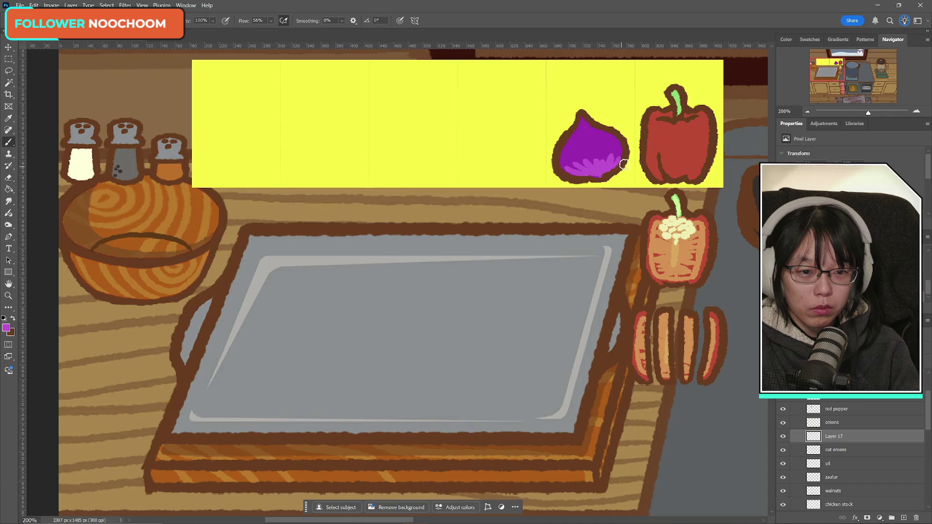
# - Add light magenta petal marks across the onion's lower edge
pyautogui.click(7, 329)
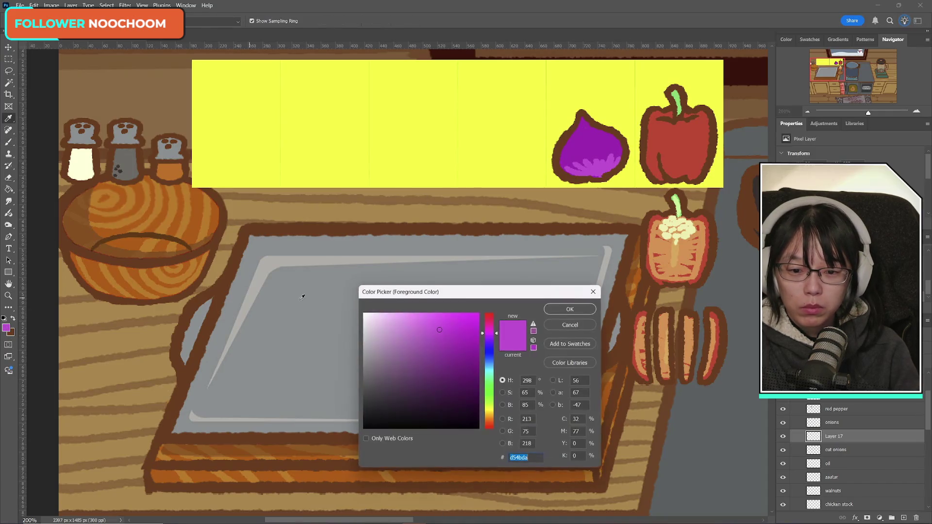
pyautogui.click(414, 323)
pyautogui.click(571, 310)
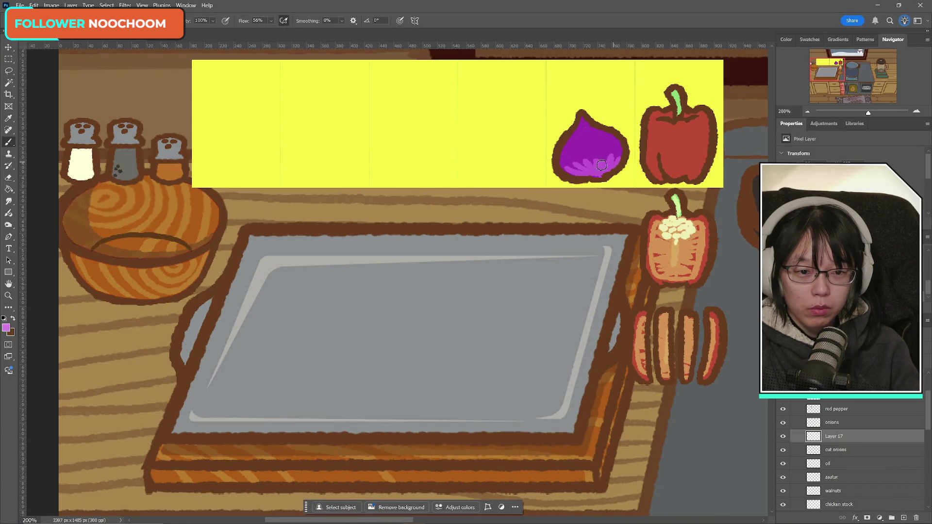
pyautogui.moveTo(607, 174)
pyautogui.mouseDown()
pyautogui.moveTo(587, 173)
pyautogui.moveTo(604, 174)
pyautogui.mouseUp()
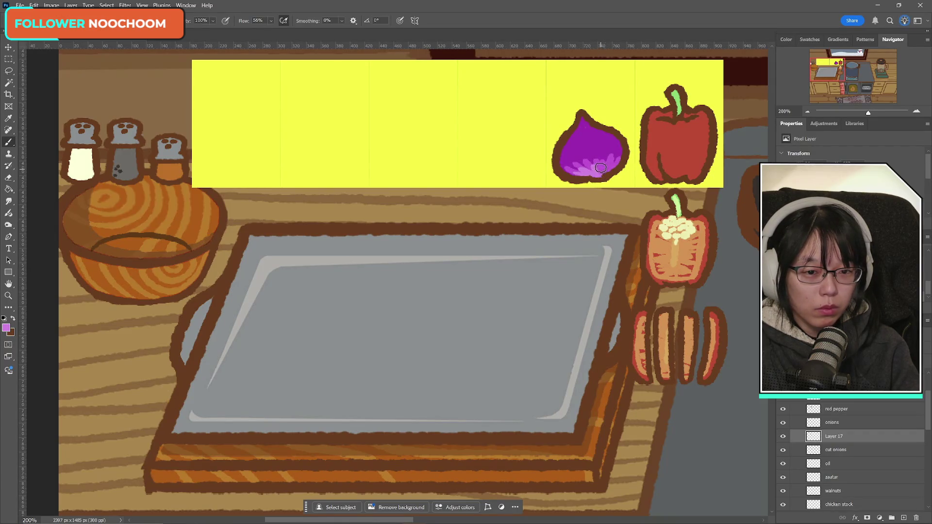
pyautogui.moveTo(605, 174); pyautogui.dragTo(595, 181)
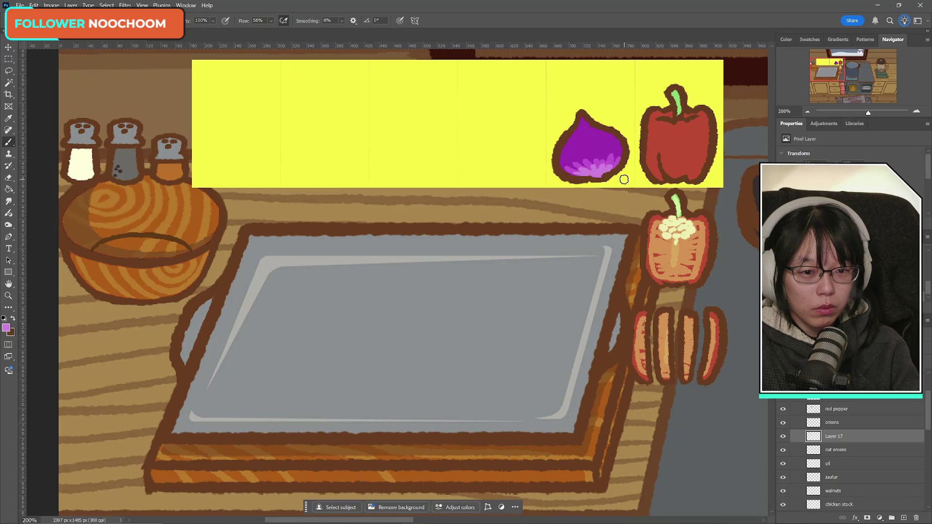
# - Paint pale pink strokes along the onion's bottom, then set the colour to pale green
pyautogui.click(7, 329)
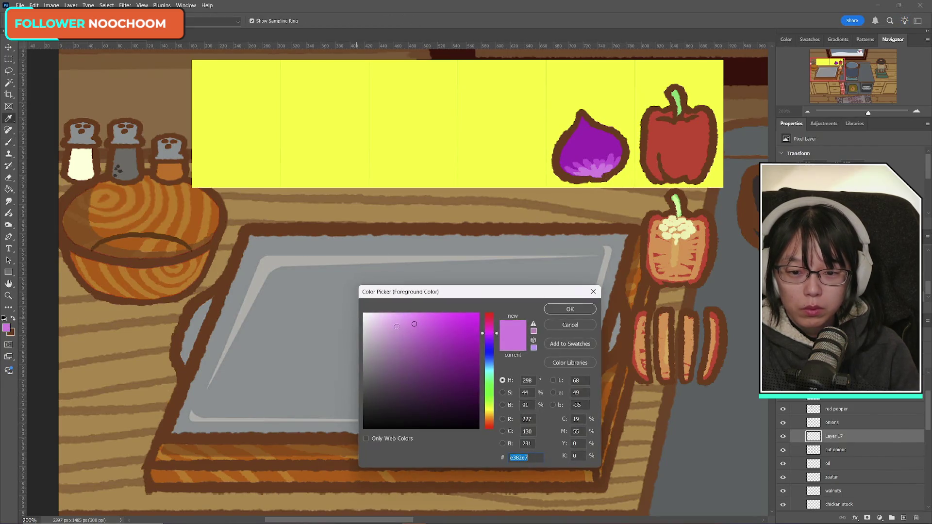
pyautogui.click(385, 318)
pyautogui.click(570, 309)
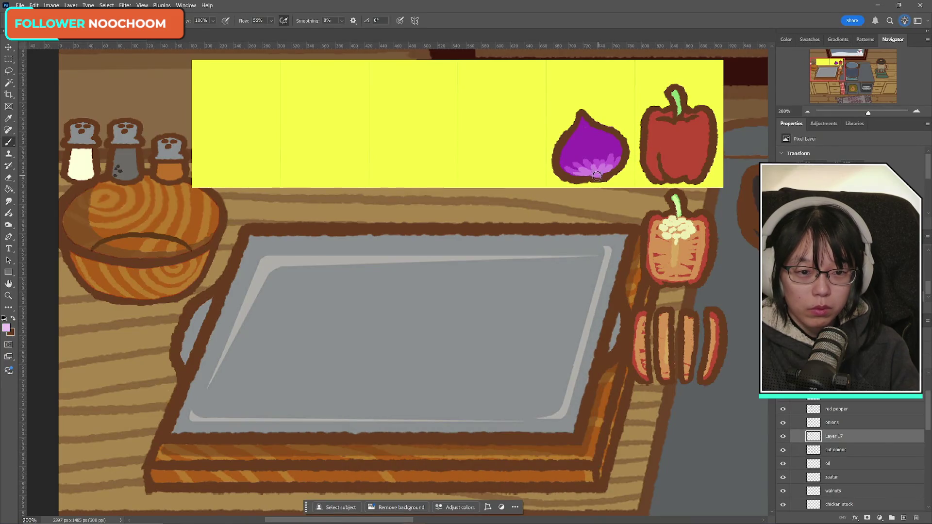
pyautogui.moveTo(606, 175); pyautogui.dragTo(600, 178)
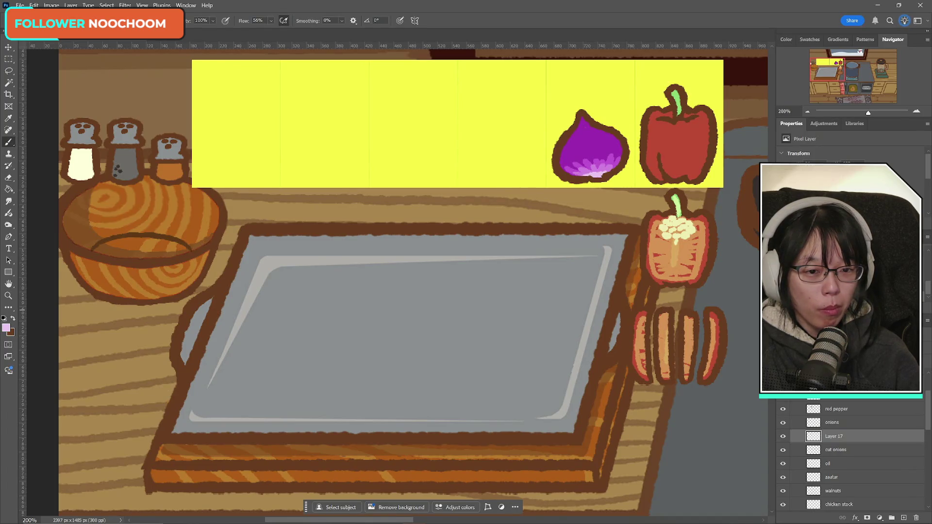
pyautogui.click(6, 329)
pyautogui.click(488, 398)
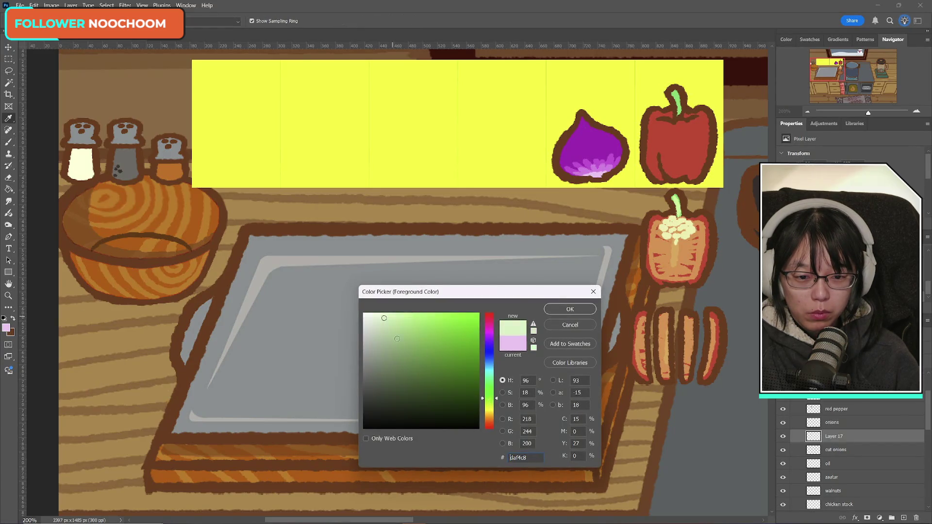
pyautogui.click(564, 308)
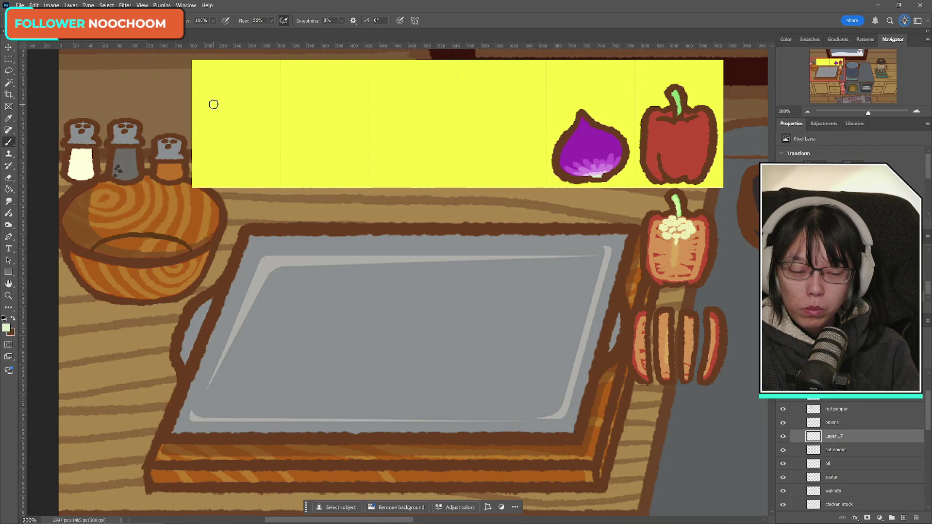
# - Rename Layer 17 to 'onion' and merge the onions outline layer into it
pyautogui.doubleClick(841, 436)
pyautogui.write('onion')
pyautogui.press('Return')
pyautogui.click(832, 422)
pyautogui.press('Delete')
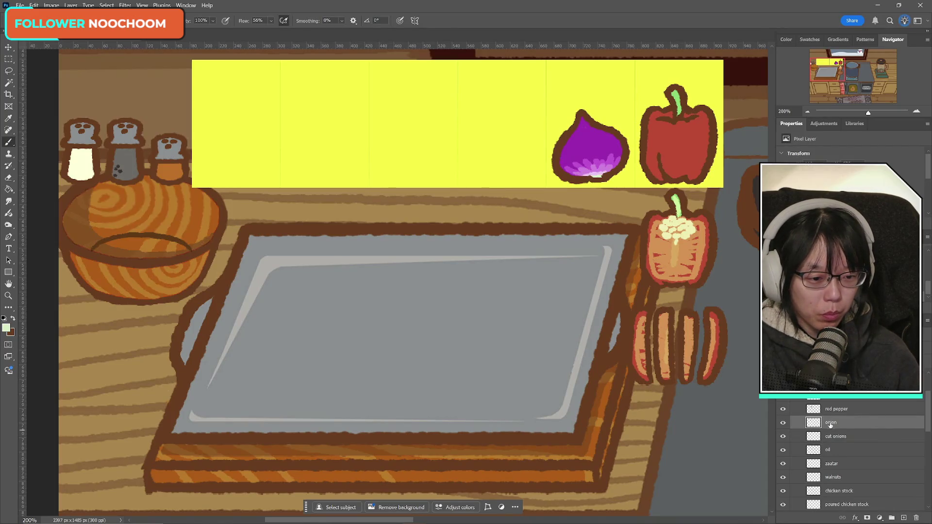
# - Duplicate the onion and move the copy down beside the cut pepper
pyautogui.hotkey('ctrl', 'j')
pyautogui.hotkey('ctrl', 't')
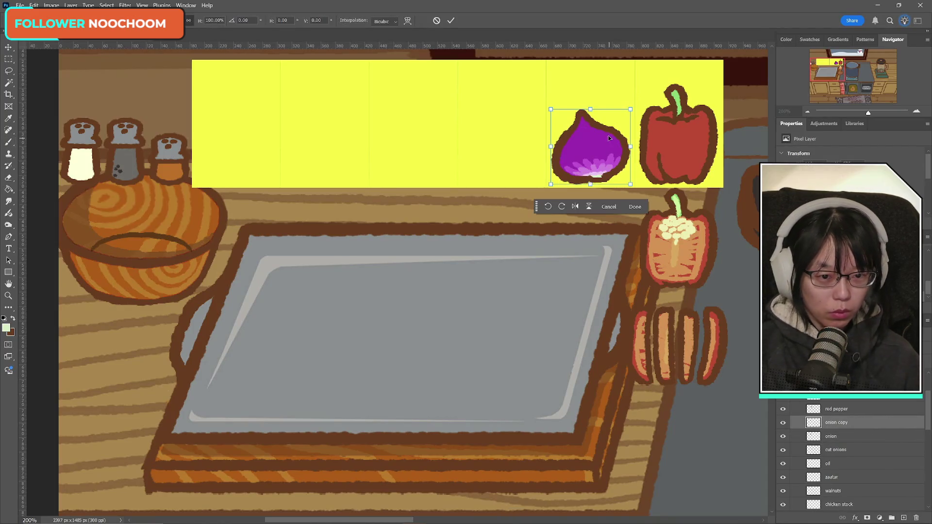
pyautogui.moveTo(602, 138); pyautogui.dragTo(599, 228)
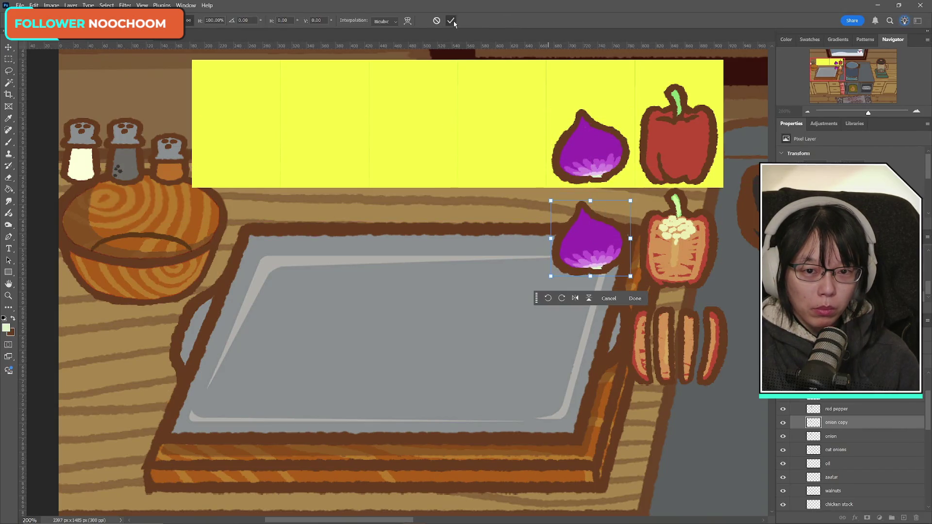
pyautogui.click(453, 22)
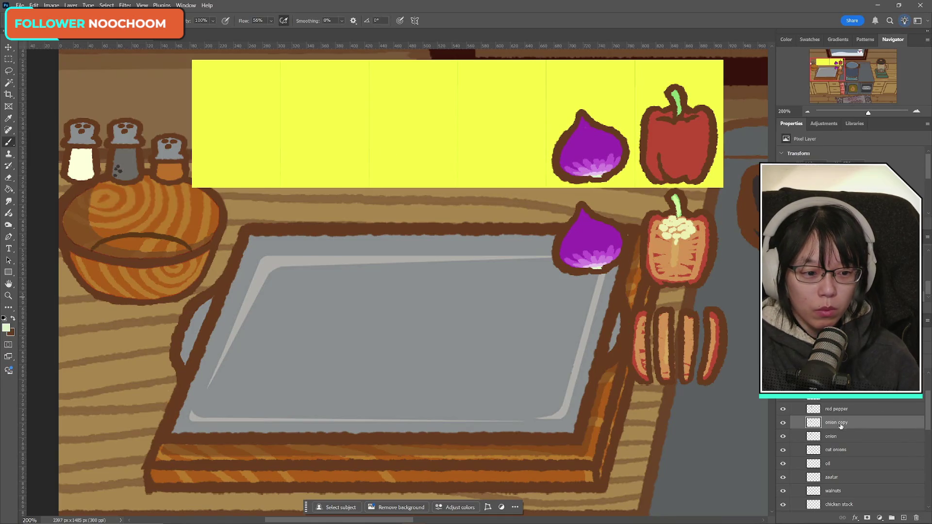
pyautogui.click(8, 83)
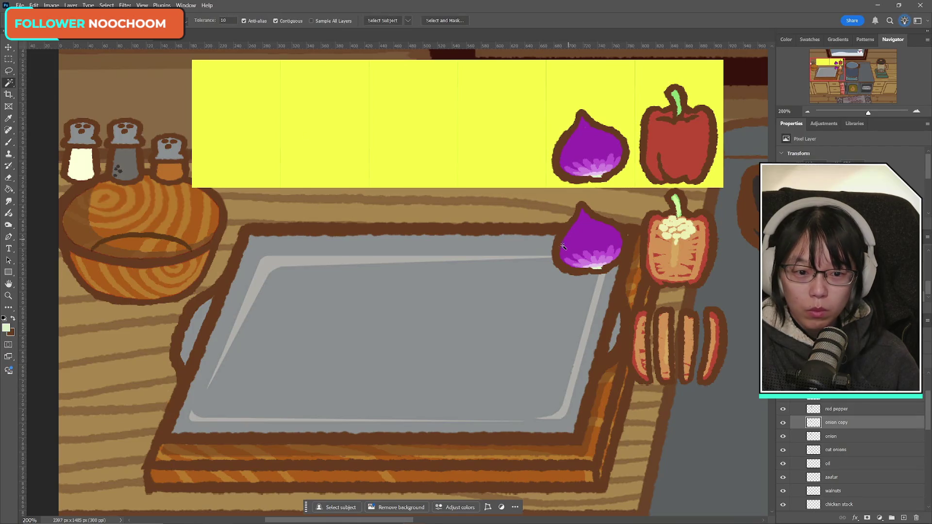
# - Select the onion copy's purple and petal areas and paint them over in light lavender
pyautogui.click(598, 243)
pyautogui.keyDown('shift'); pyautogui.click(599, 257); pyautogui.keyUp('shift')
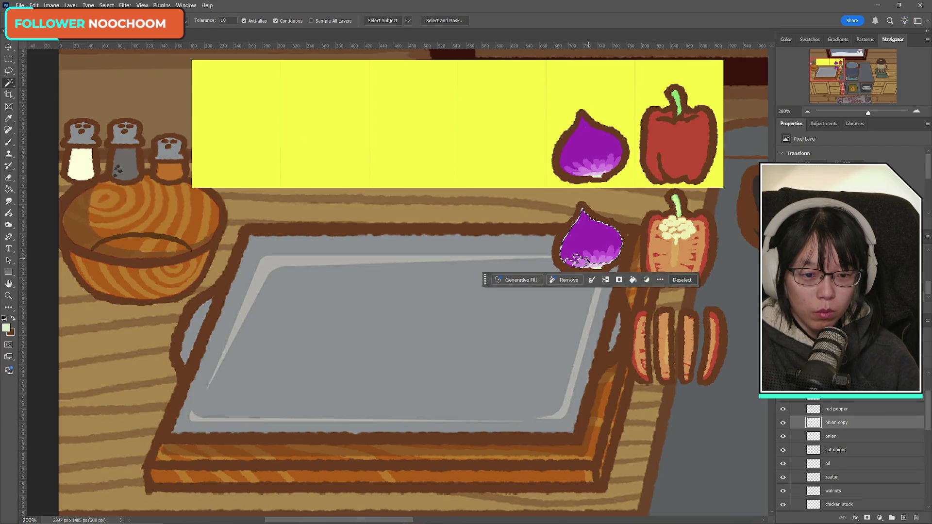
pyautogui.keyDown('shift'); pyautogui.click(571, 264); pyautogui.keyUp('shift')
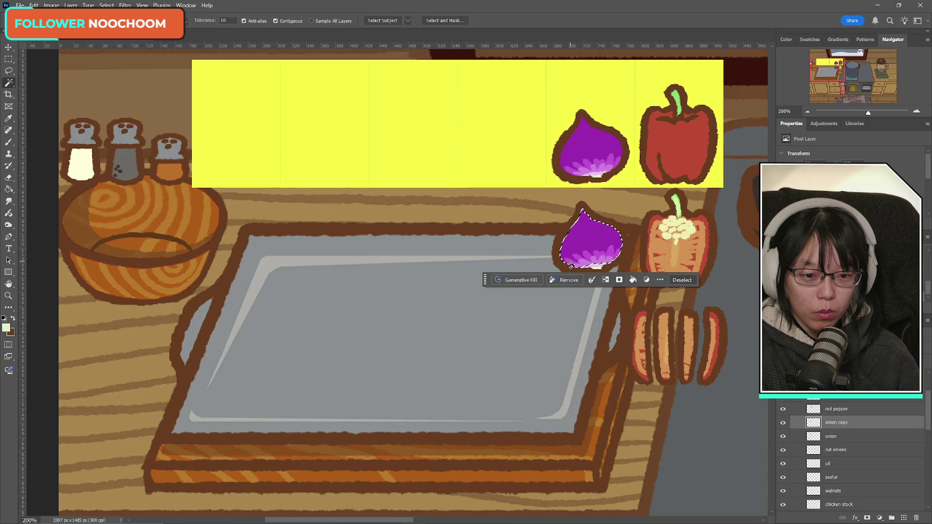
pyautogui.keyDown('shift'); pyautogui.click(600, 269); pyautogui.keyUp('shift')
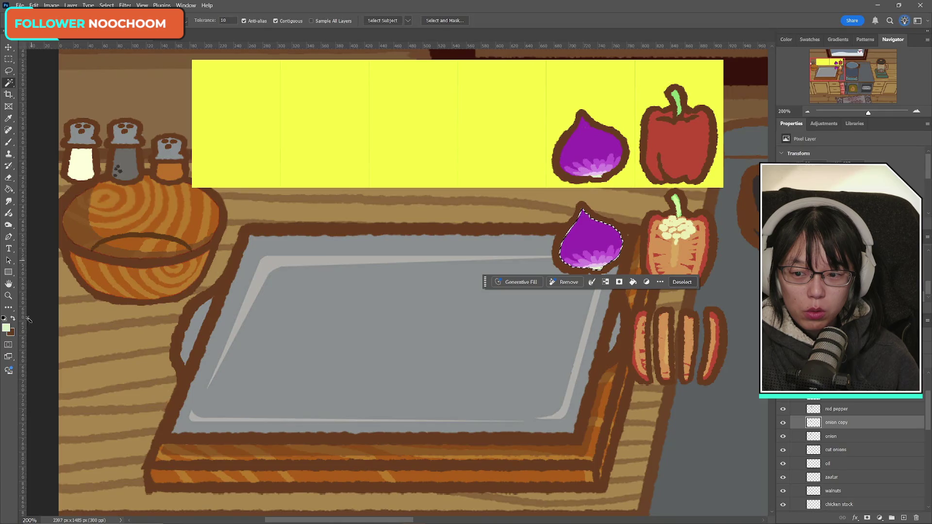
pyautogui.click(6, 328)
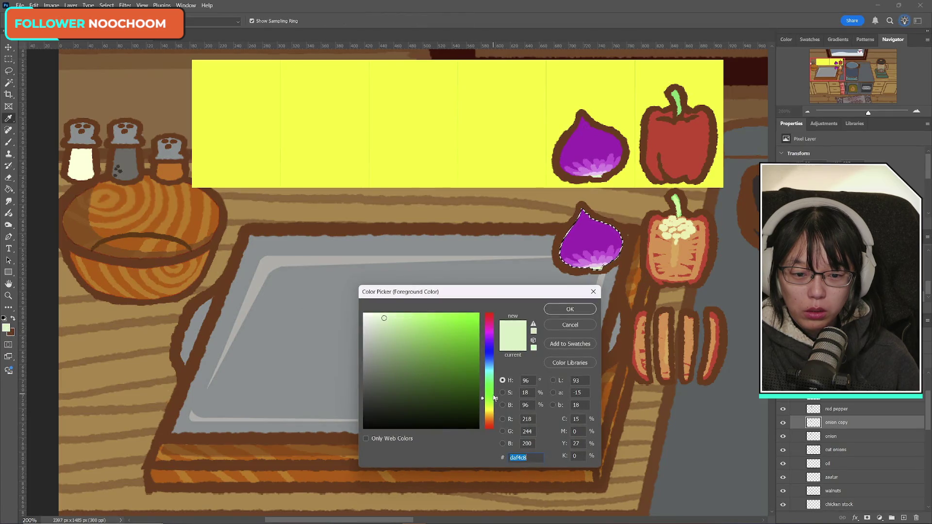
pyautogui.click(597, 268)
pyautogui.press('Return')
pyautogui.moveTo(595, 257); pyautogui.dragTo(589, 231)
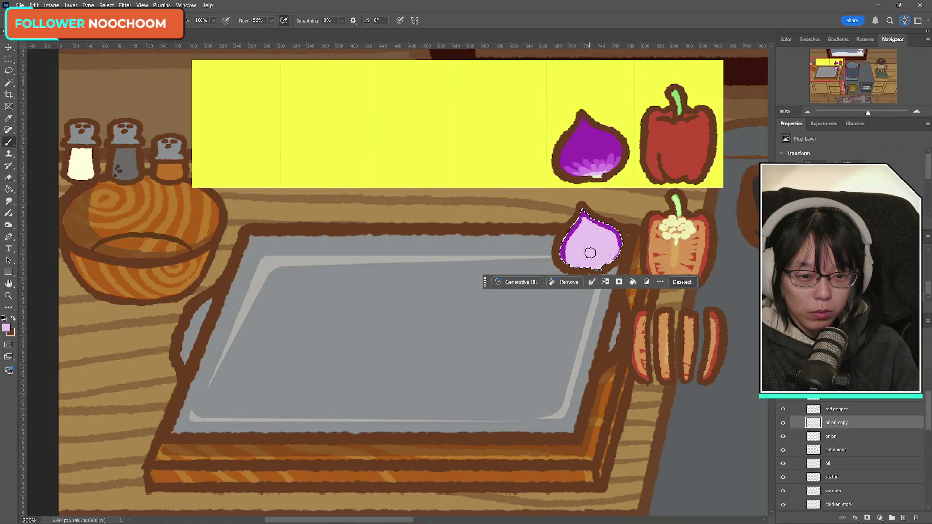
# - Sample the onion's purple and brush curved purple ring lines down its left and right sides
pyautogui.keyDown('alt'); pyautogui.click(581, 227); pyautogui.keyUp('alt')
pyautogui.moveTo(585, 230); pyautogui.dragTo(575, 247)
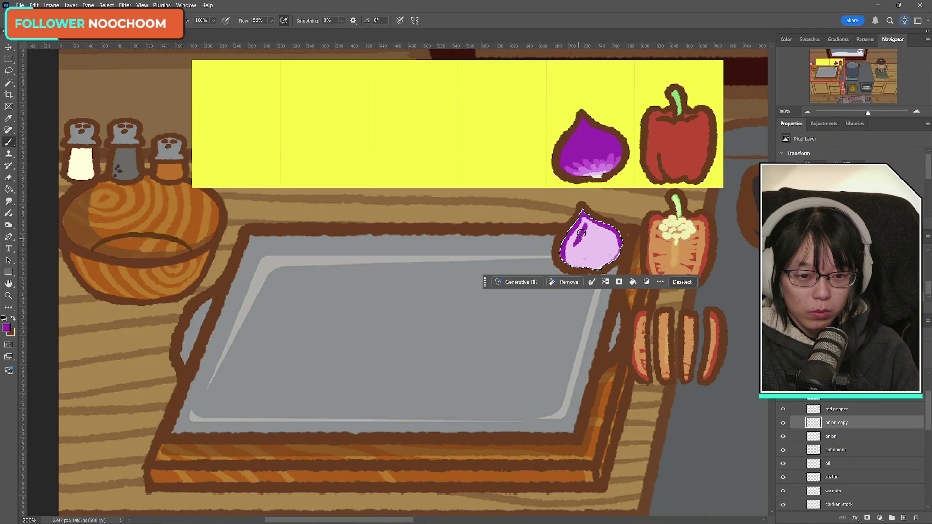
pyautogui.moveTo(576, 245); pyautogui.dragTo(605, 268)
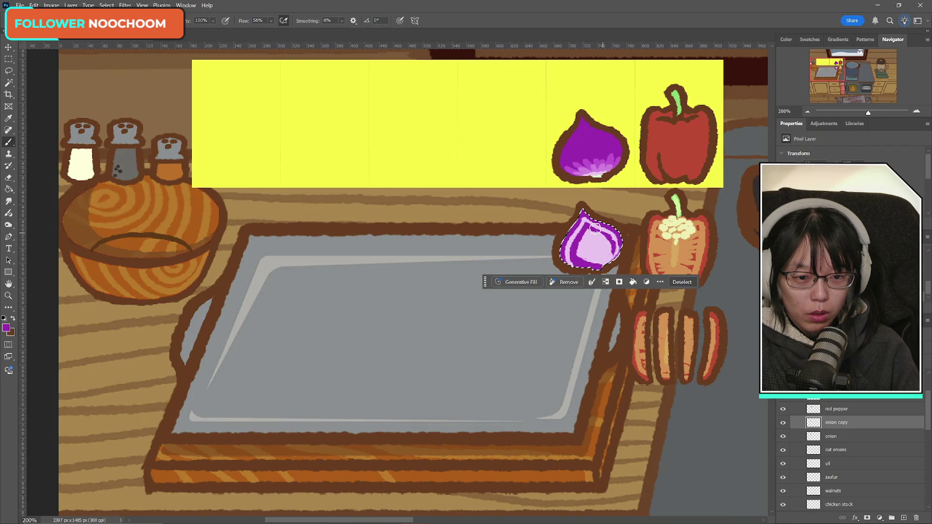
pyautogui.moveTo(612, 248)
pyautogui.mouseDown()
pyautogui.moveTo(593, 245)
pyautogui.moveTo(587, 232)
pyautogui.moveTo(595, 267)
pyautogui.mouseUp()
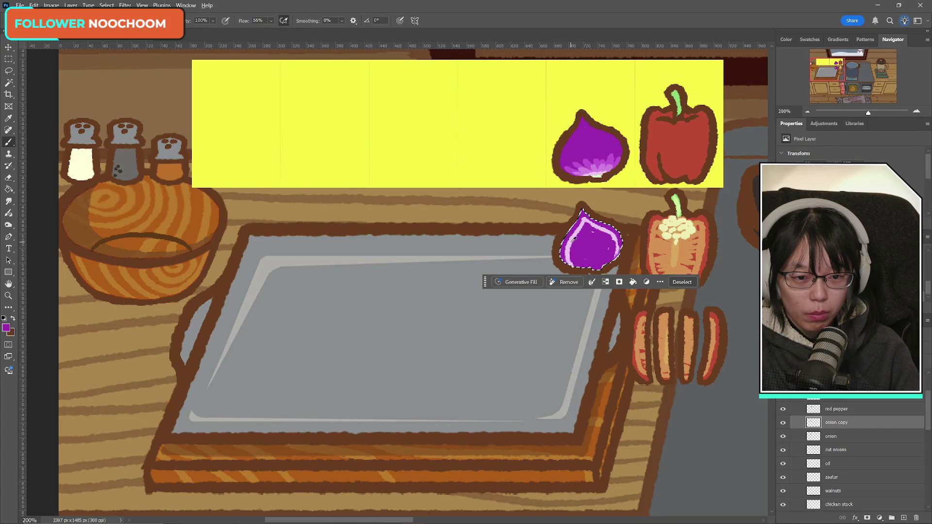
# - Sample pale pink and add ring highlights inside the cut onion
pyautogui.keyDown('alt'); pyautogui.click(578, 237); pyautogui.keyUp('alt')
pyautogui.moveTo(580, 247)
pyautogui.mouseDown()
pyautogui.moveTo(586, 228)
pyautogui.moveTo(601, 268)
pyautogui.mouseUp()
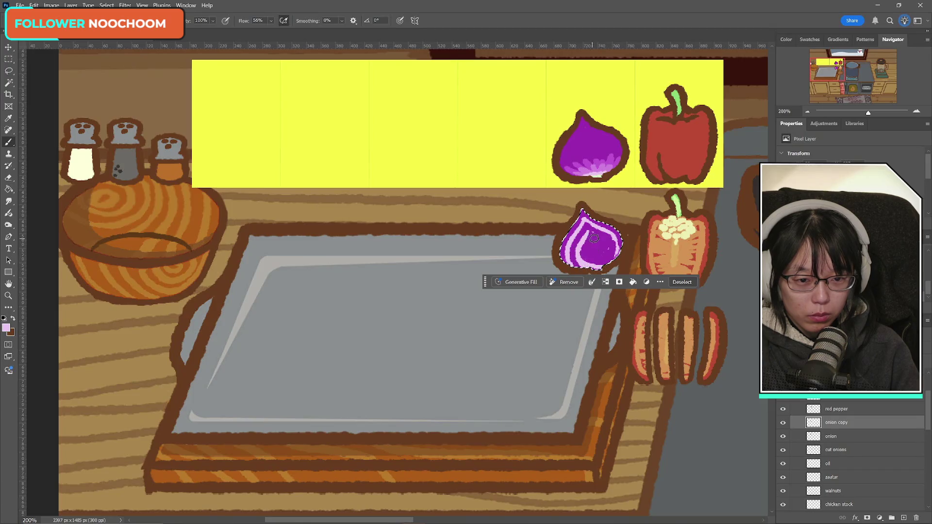
pyautogui.moveTo(585, 230); pyautogui.dragTo(592, 232)
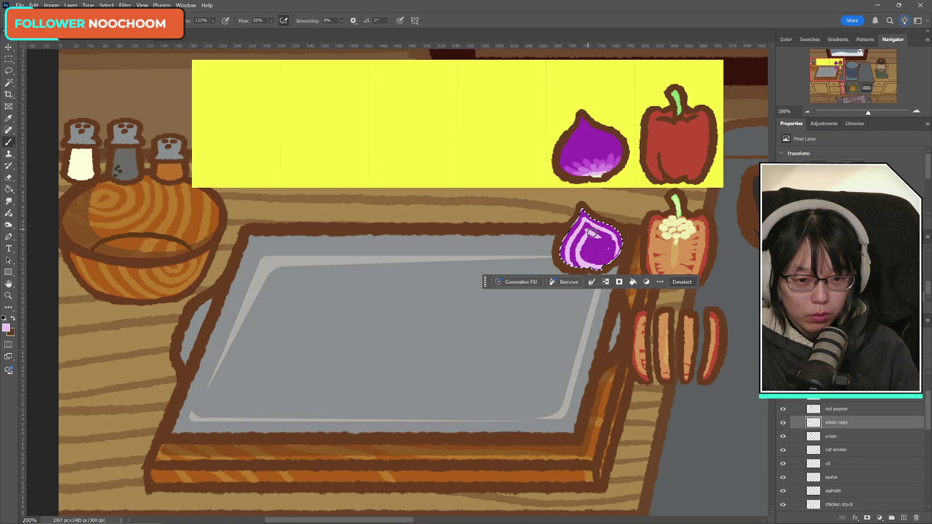
pyautogui.moveTo(599, 264); pyautogui.dragTo(578, 228)
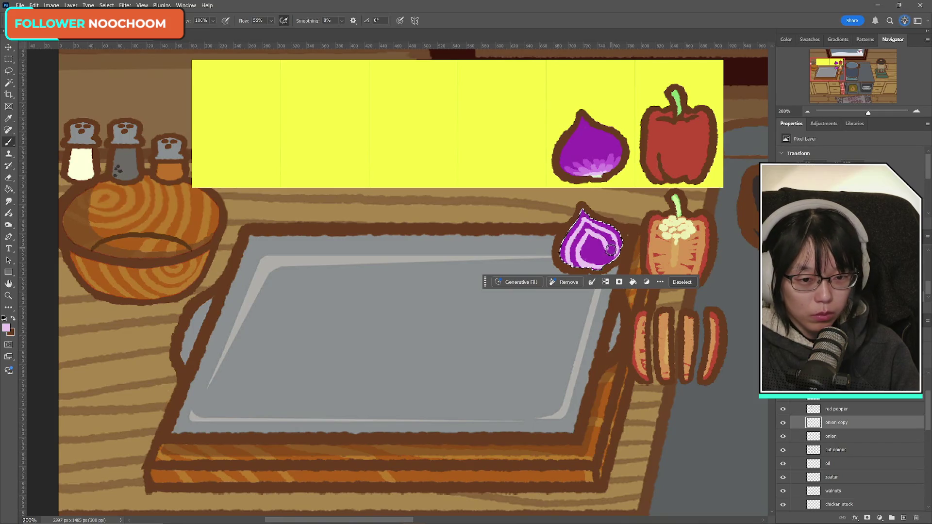
pyautogui.click(588, 232)
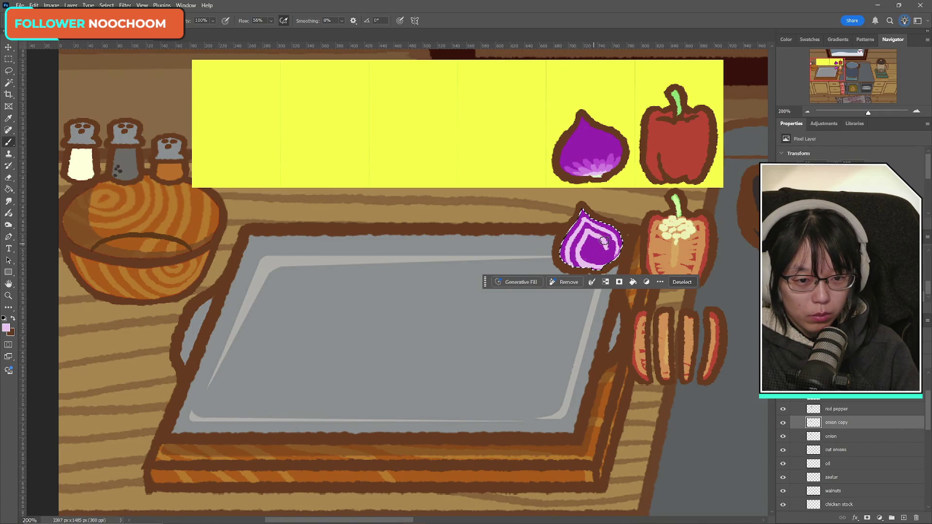
pyautogui.moveTo(610, 245)
pyautogui.mouseDown()
pyautogui.moveTo(601, 270)
pyautogui.moveTo(585, 242)
pyautogui.mouseUp()
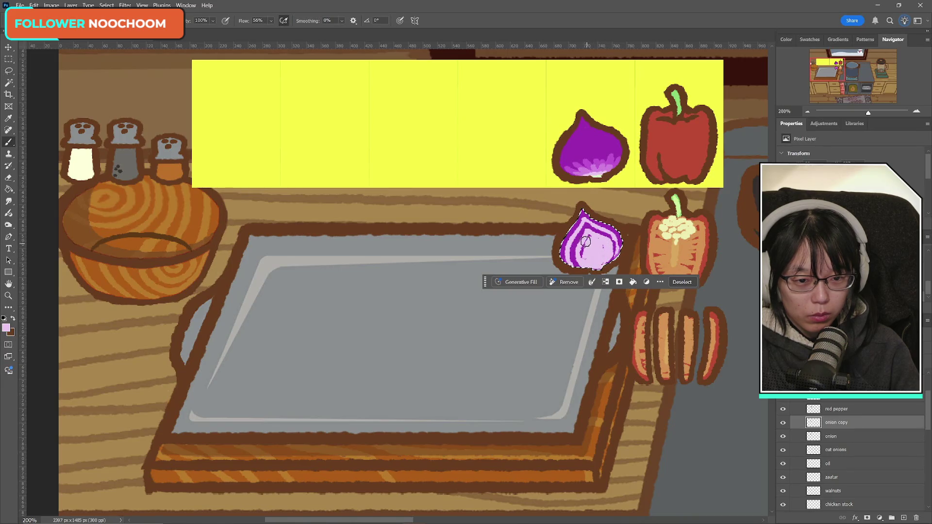
# - Paint purple along the onion's upper interior, then touch pink over part of it
pyautogui.keyDown('alt'); pyautogui.click(617, 239); pyautogui.keyUp('alt')
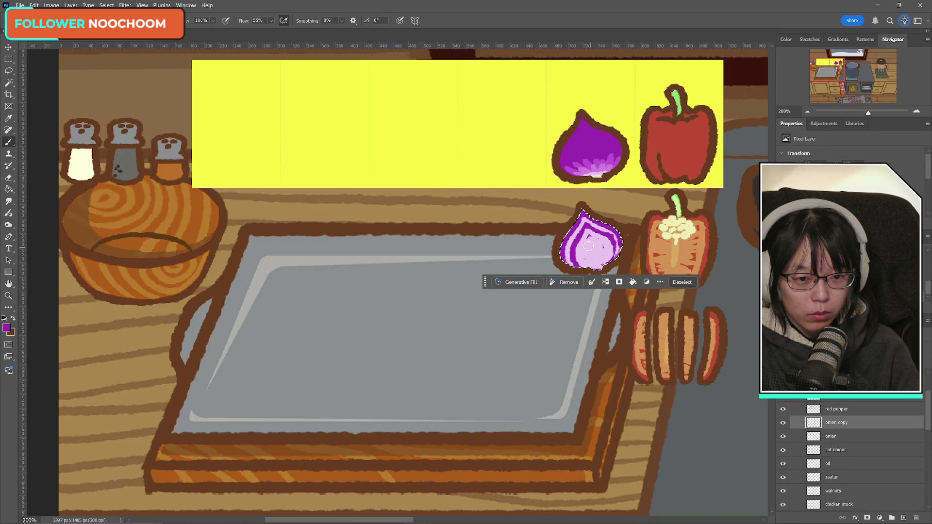
pyautogui.moveTo(583, 234); pyautogui.dragTo(577, 247)
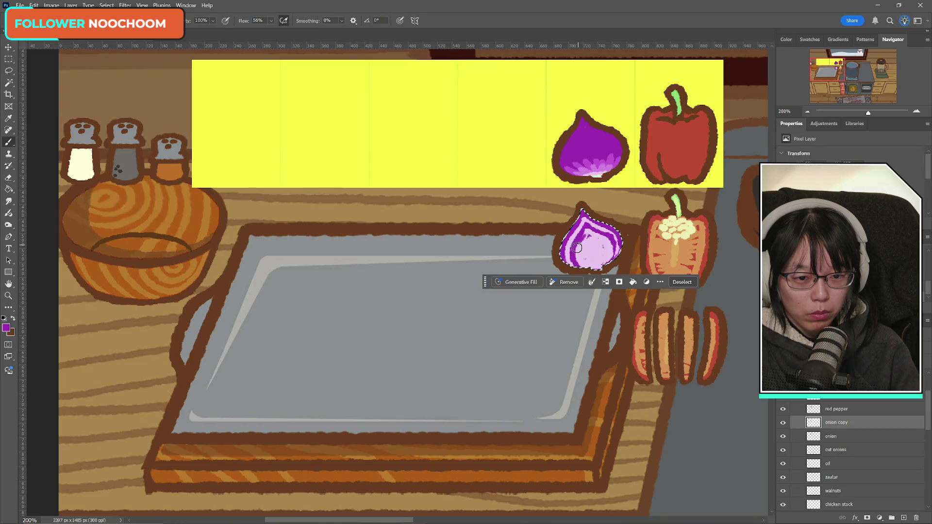
pyautogui.keyDown('alt'); pyautogui.click(592, 246); pyautogui.keyUp('alt')
pyautogui.moveTo(585, 229)
pyautogui.mouseDown()
pyautogui.moveTo(577, 252)
pyautogui.moveTo(579, 233)
pyautogui.mouseUp()
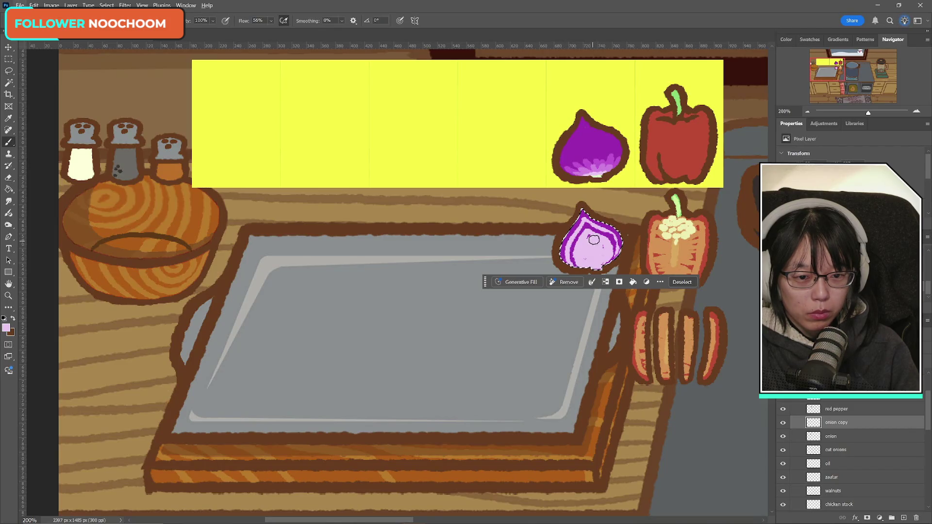
# - Sample purple and brush a curved ring stroke through the cut onion's pale centre
pyautogui.keyDown('alt'); pyautogui.click(578, 230); pyautogui.keyUp('alt')
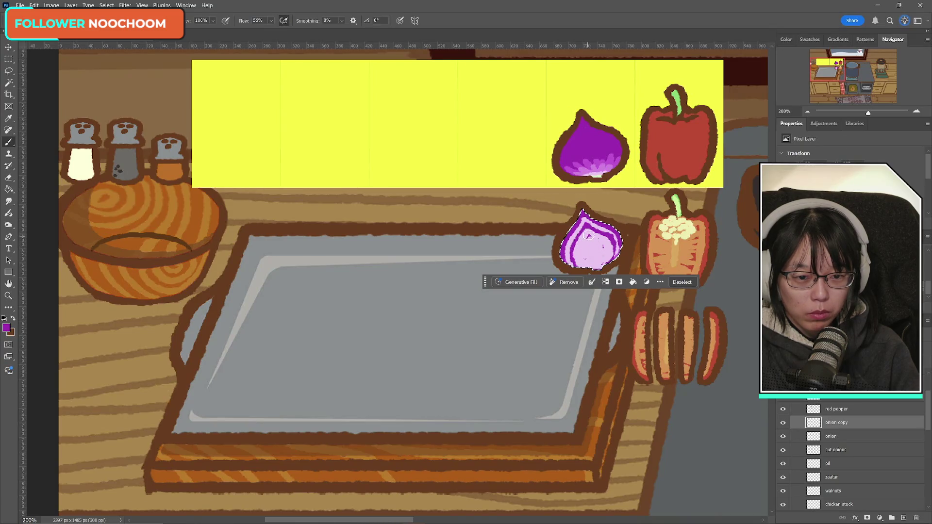
pyautogui.moveTo(585, 263)
pyautogui.mouseDown()
pyautogui.moveTo(598, 255)
pyautogui.moveTo(591, 237)
pyautogui.moveTo(600, 249)
pyautogui.mouseUp()
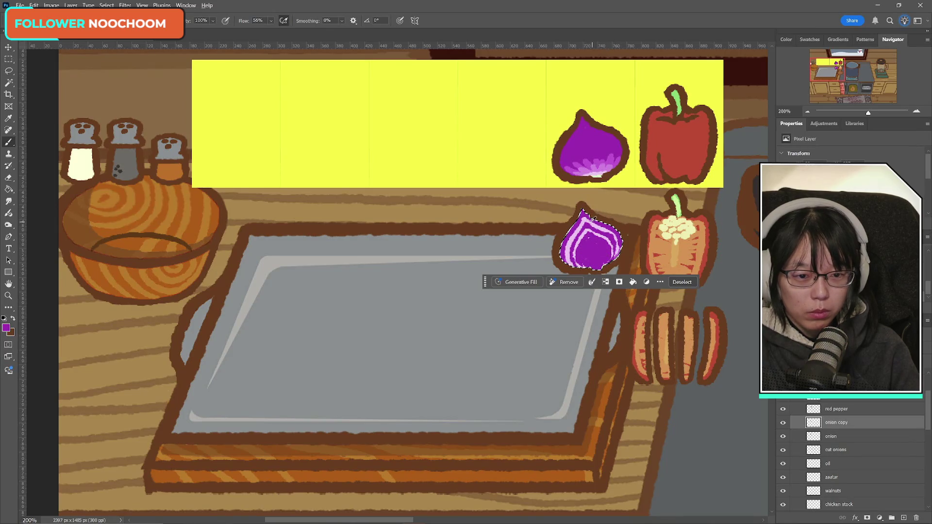
pyautogui.keyDown('alt'); pyautogui.click(578, 230); pyautogui.keyUp('alt')
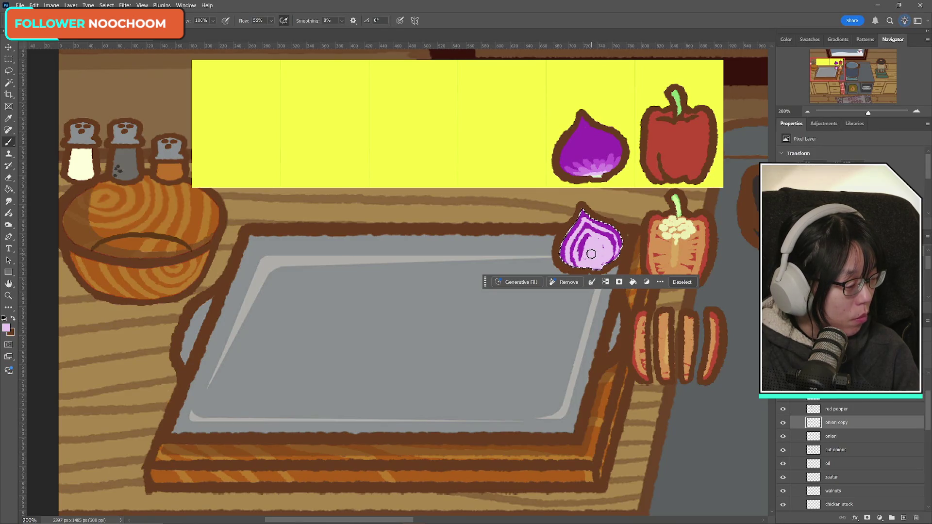
pyautogui.keyDown('alt'); pyautogui.click(581, 221); pyautogui.keyUp('alt')
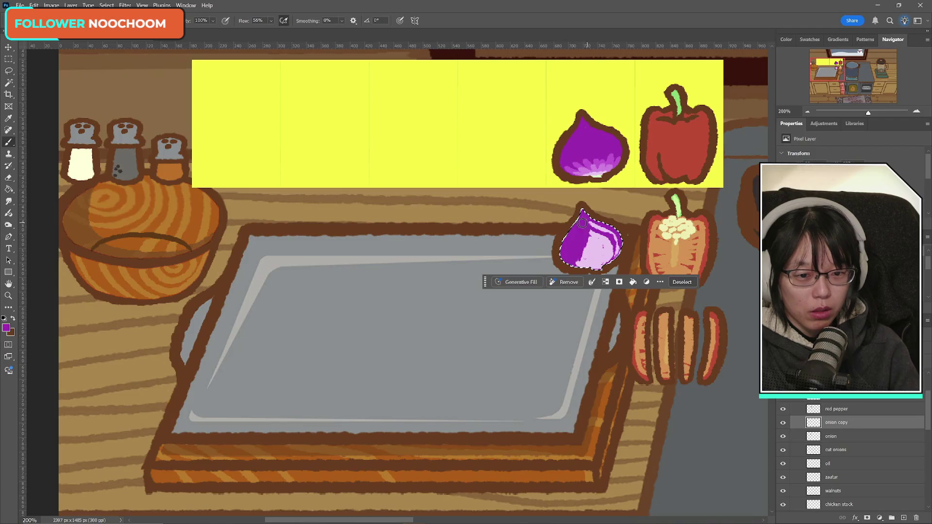
# - Brush purple over the onion's interior and add light pink highlights and a ring stroke
pyautogui.moveTo(582, 223); pyautogui.dragTo(582, 270)
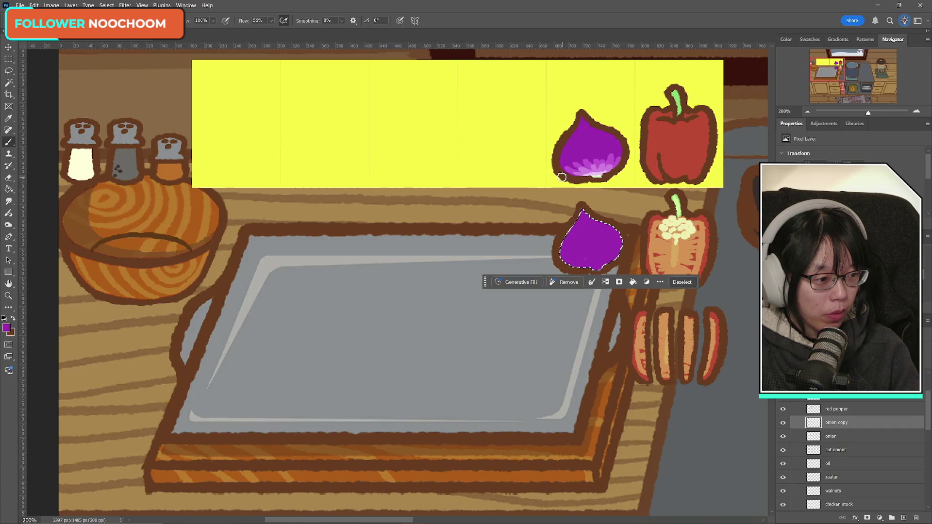
pyautogui.keyDown('alt'); pyautogui.click(601, 171); pyautogui.keyUp('alt')
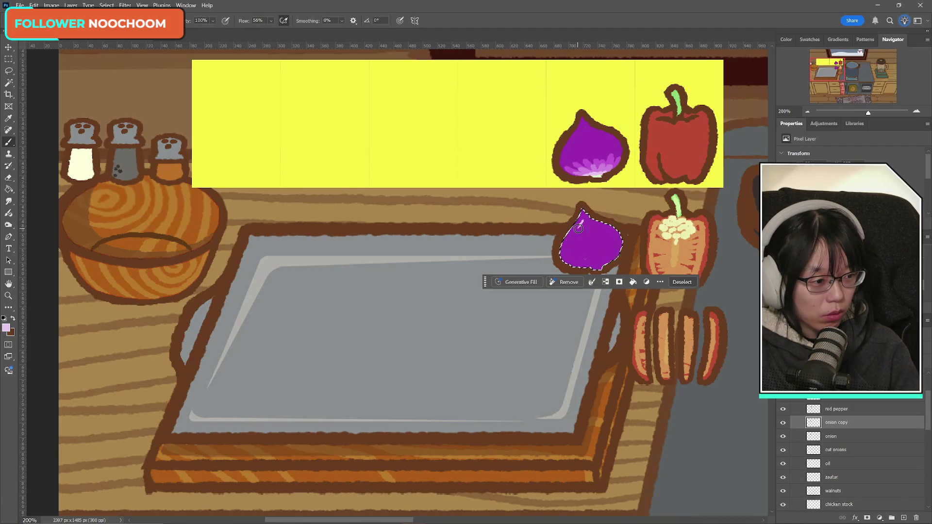
pyautogui.moveTo(568, 242)
pyautogui.mouseDown()
pyautogui.moveTo(566, 252)
pyautogui.moveTo(594, 268)
pyautogui.mouseUp()
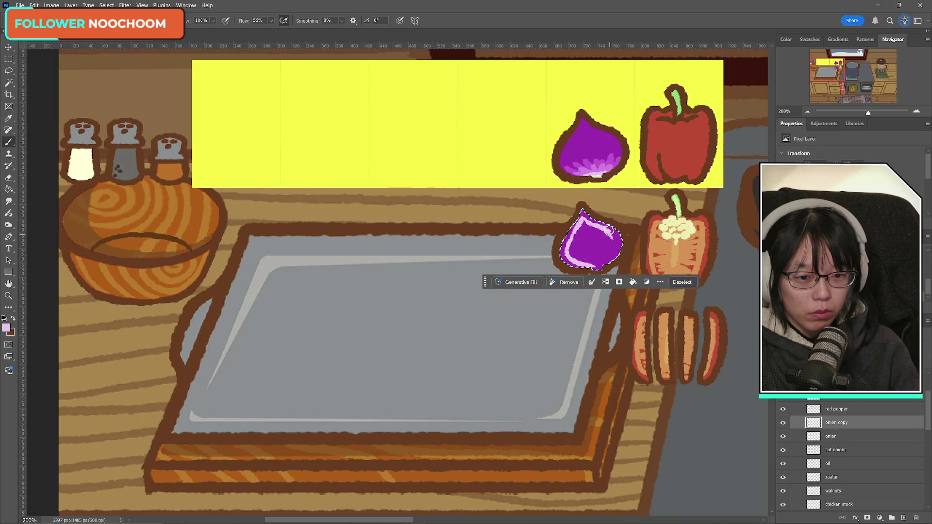
pyautogui.moveTo(598, 227)
pyautogui.mouseDown()
pyautogui.moveTo(617, 241)
pyautogui.moveTo(605, 265)
pyautogui.mouseUp()
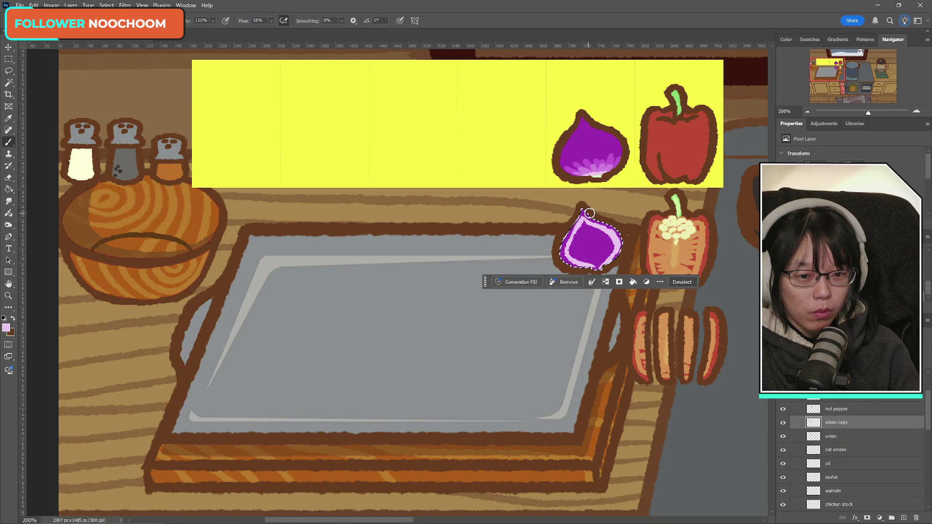
pyautogui.moveTo(593, 221)
pyautogui.mouseDown()
pyautogui.moveTo(577, 238)
pyautogui.moveTo(596, 230)
pyautogui.moveTo(603, 267)
pyautogui.moveTo(586, 261)
pyautogui.moveTo(597, 271)
pyautogui.moveTo(582, 221)
pyautogui.moveTo(602, 256)
pyautogui.mouseUp()
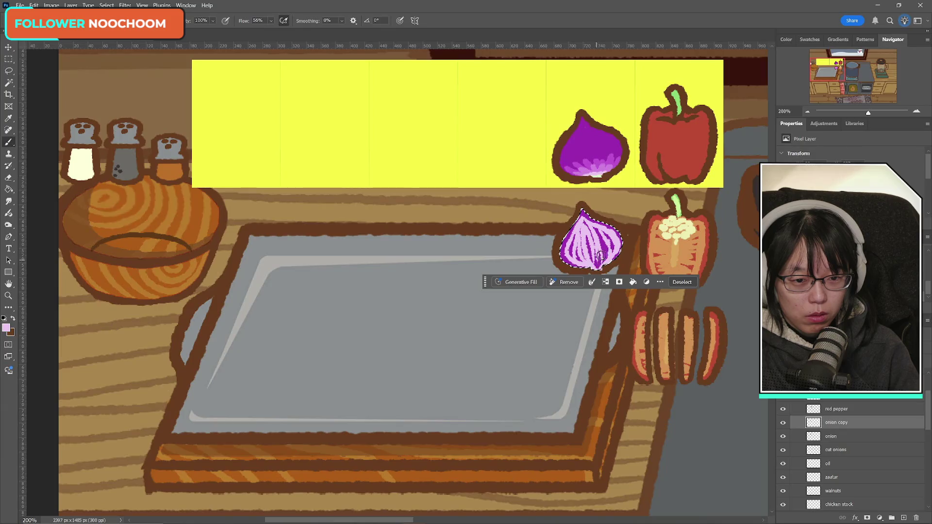
# - Add purple ring strokes to the onion's bottom, a pale green base line, then deselect
pyautogui.keyDown('alt'); pyautogui.click(617, 232); pyautogui.keyUp('alt')
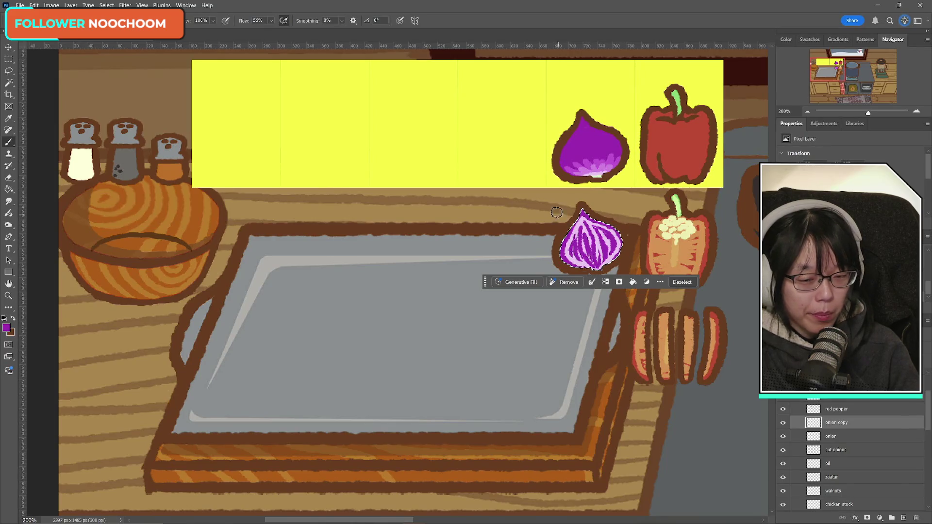
pyautogui.keyDown('alt'); pyautogui.click(601, 239); pyautogui.keyUp('alt')
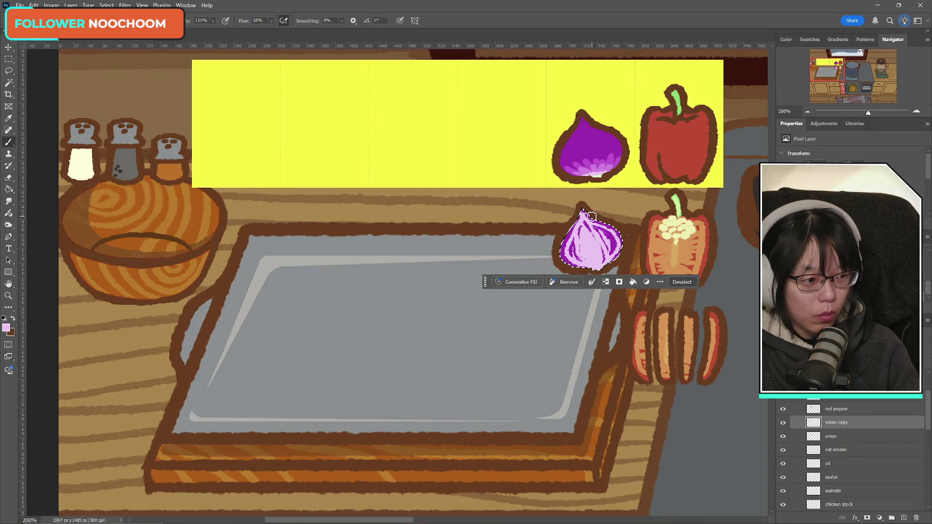
pyautogui.keyDown('alt'); pyautogui.click(567, 248); pyautogui.keyUp('alt')
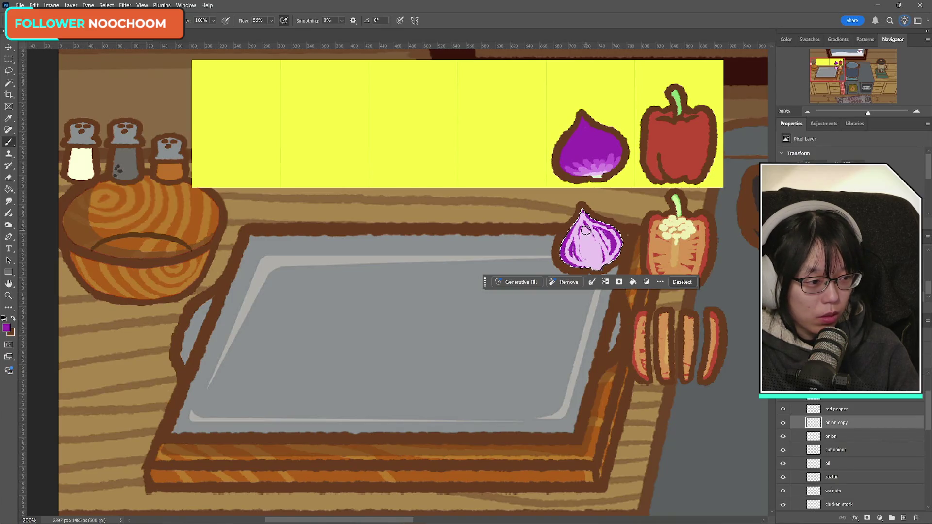
pyautogui.moveTo(583, 226)
pyautogui.mouseDown()
pyautogui.moveTo(597, 275)
pyautogui.moveTo(598, 262)
pyautogui.mouseUp()
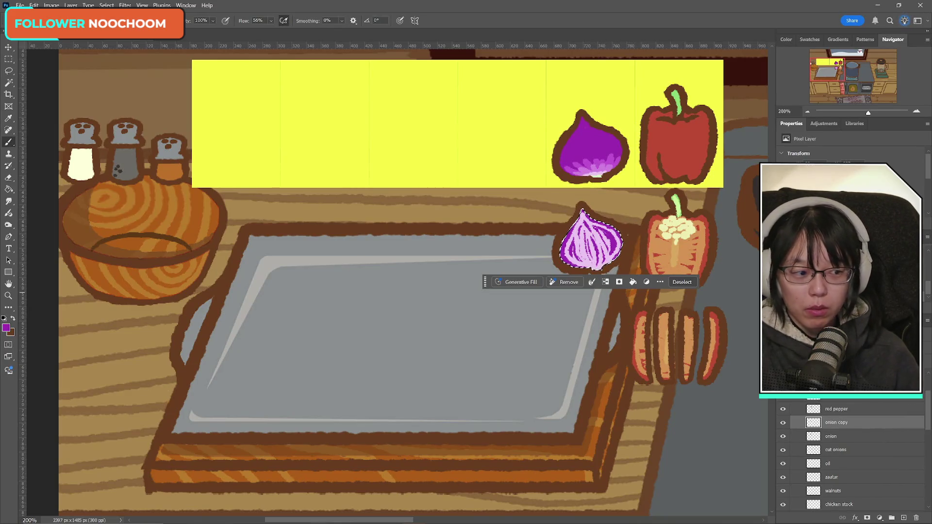
pyautogui.keyDown('alt'); pyautogui.click(601, 175); pyautogui.keyUp('alt')
pyautogui.moveTo(588, 265); pyautogui.dragTo(603, 265)
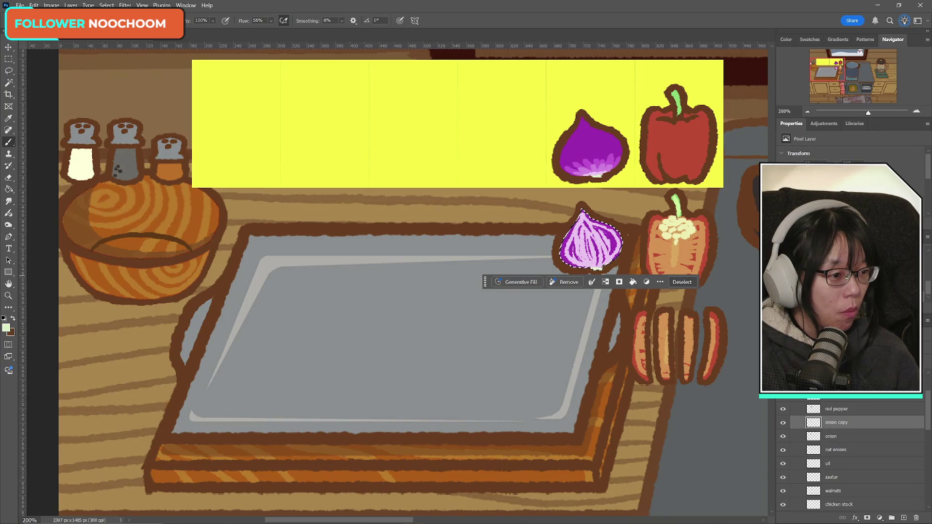
pyautogui.hotkey('ctrl', 'd')
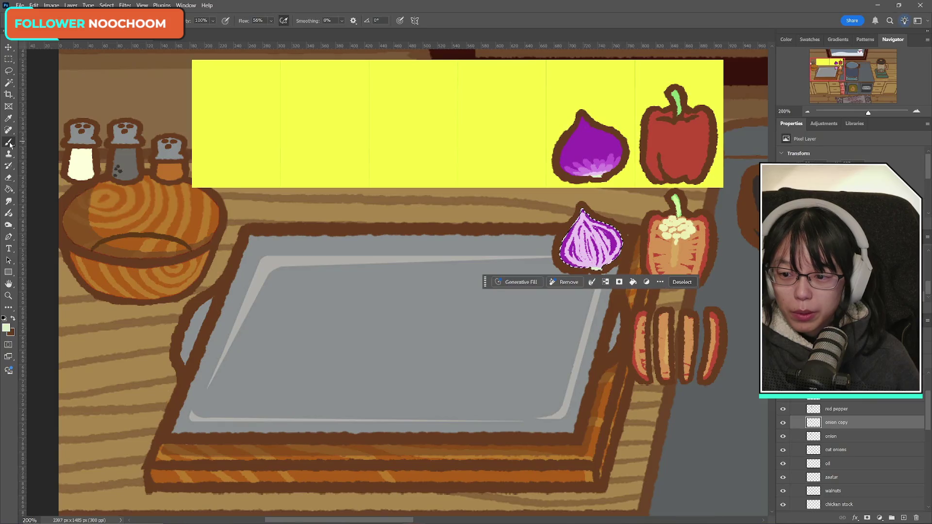
# - Set the foreground to the onion's purple and swap so brown is the painting colour
pyautogui.click(6, 328)
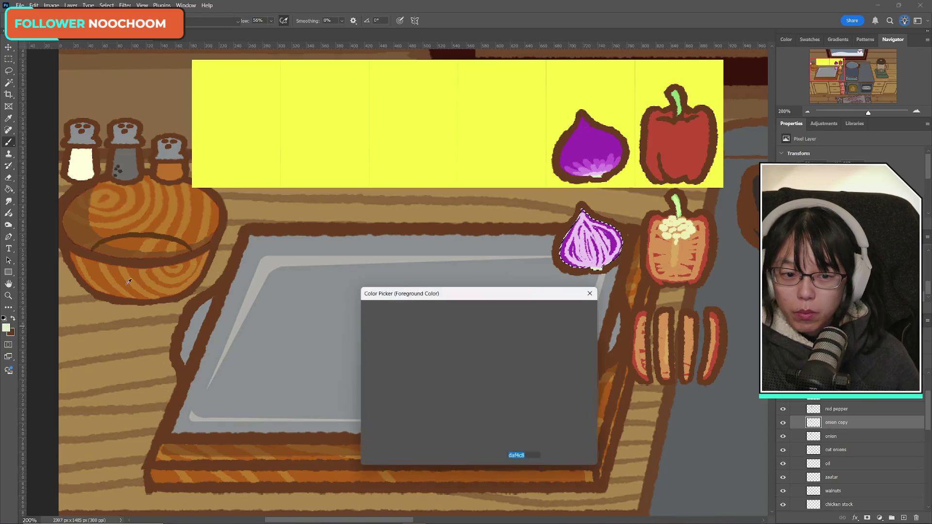
pyautogui.click(587, 238)
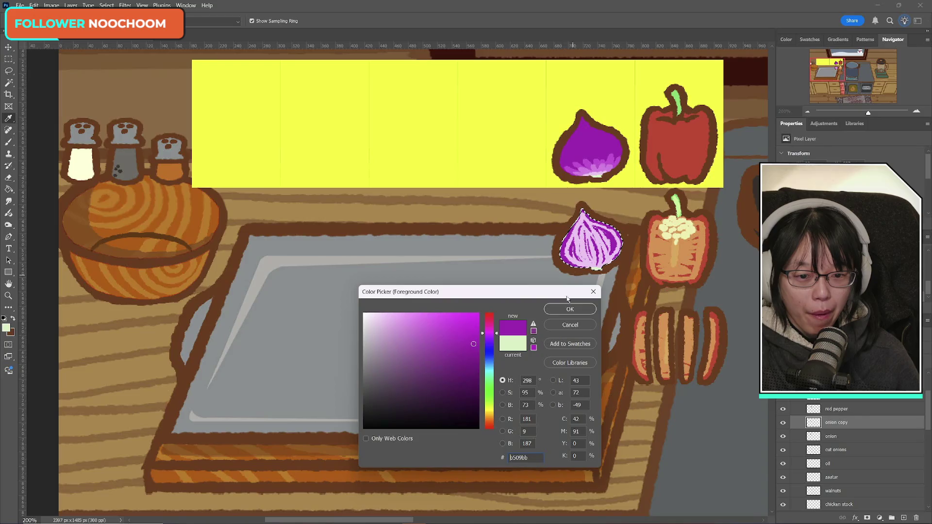
pyautogui.click(570, 309)
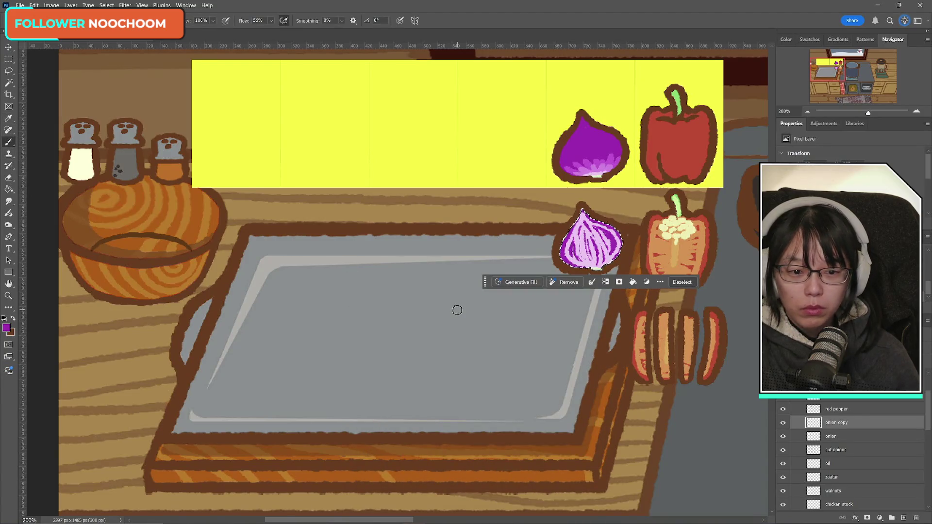
pyautogui.click(13, 318)
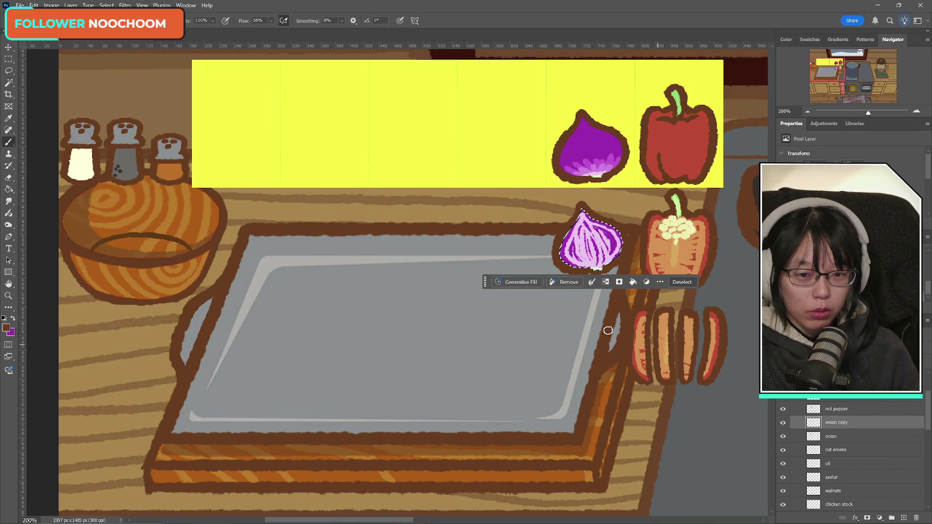
pyautogui.click(9, 59)
# - Rename the onion copy layer 'sliced onion' and move it below the onion layer
pyautogui.click(70, 86)
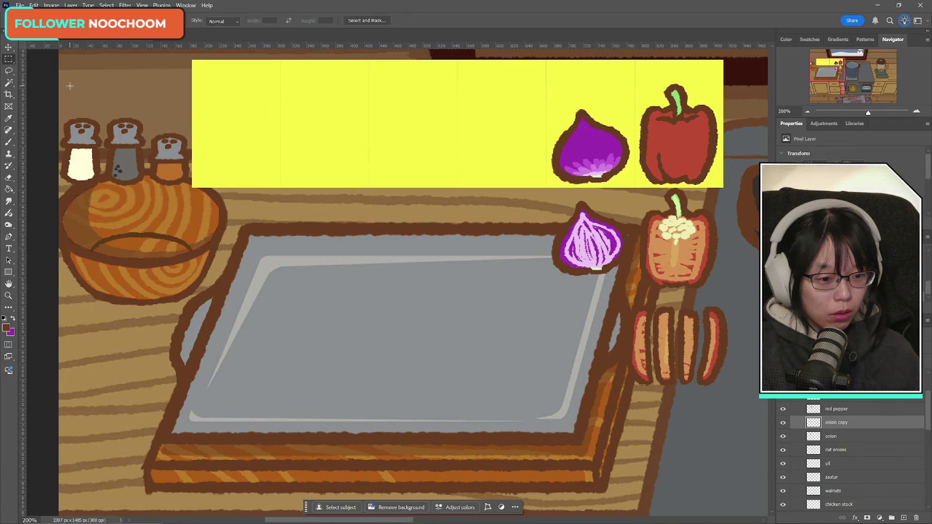
pyautogui.doubleClick(839, 422)
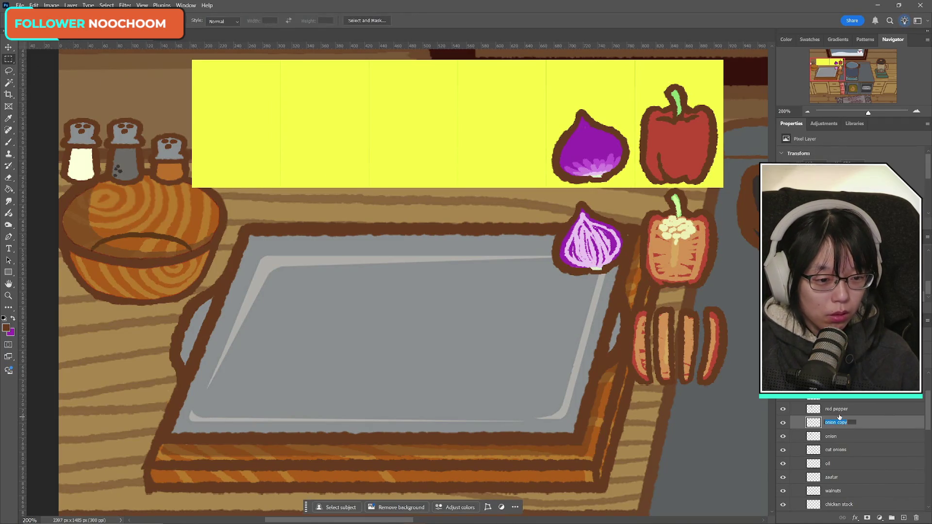
pyautogui.press('BackSpace')
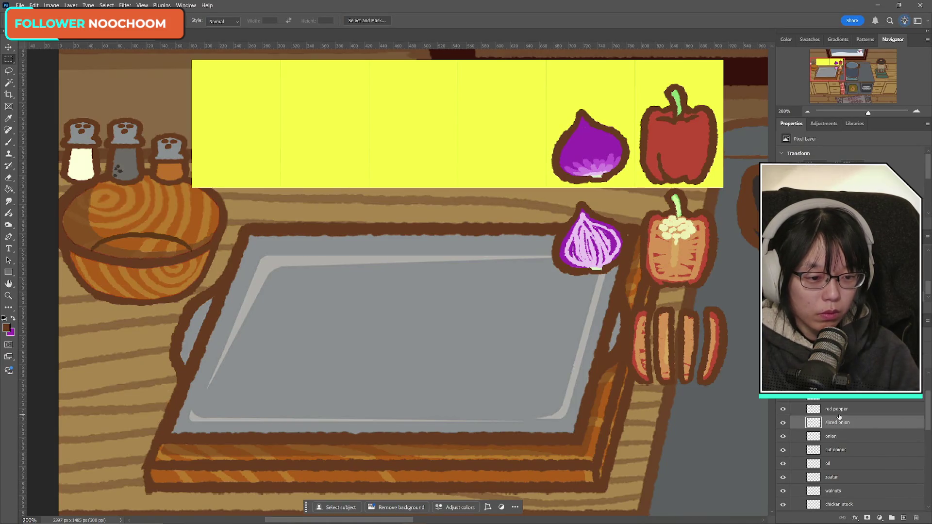
pyautogui.press('Return')
pyautogui.moveTo(862, 423); pyautogui.dragTo(862, 443)
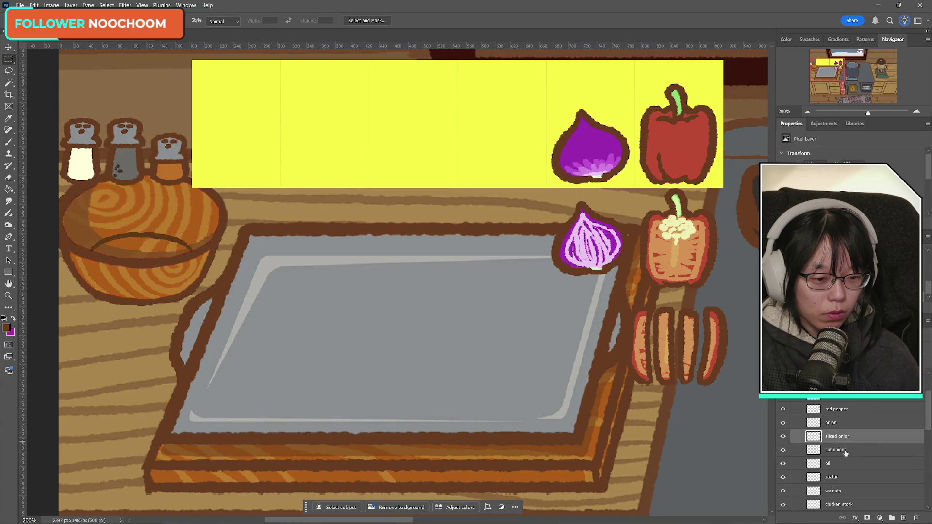
# - On the cut onions layer, move the brown diced-onion rings up into the yellow strip
pyautogui.click(845, 450)
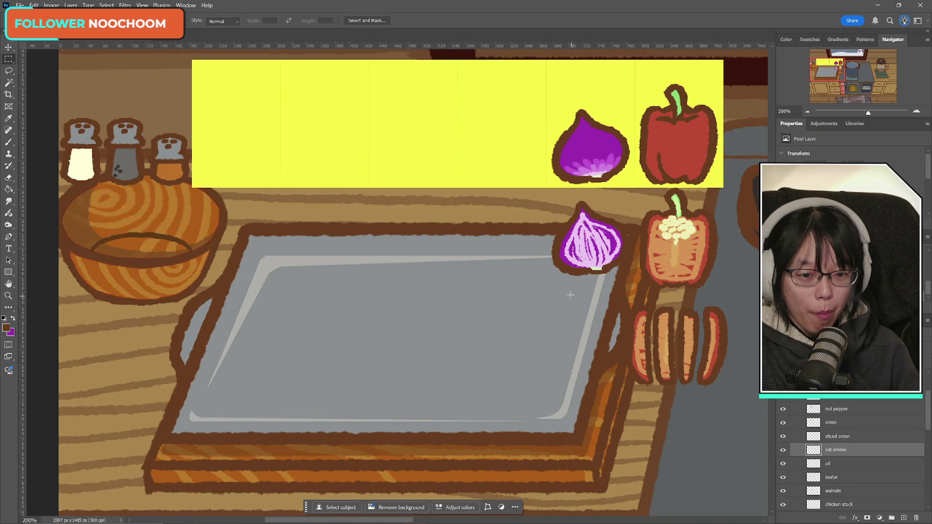
pyautogui.press('b')
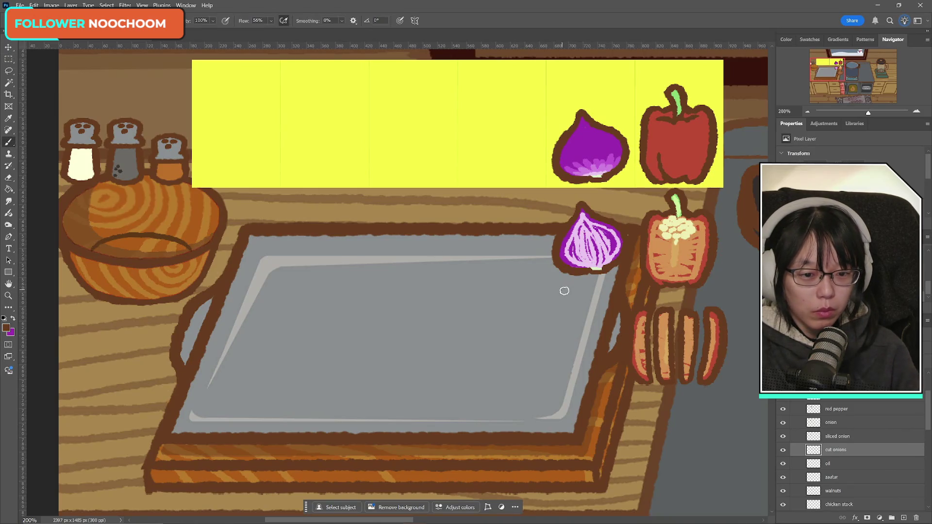
pyautogui.moveTo(564, 297)
pyautogui.mouseDown()
pyautogui.moveTo(611, 308)
pyautogui.moveTo(593, 305)
pyautogui.moveTo(567, 336)
pyautogui.moveTo(556, 333)
pyautogui.moveTo(593, 356)
pyautogui.moveTo(579, 343)
pyautogui.mouseUp()
pyautogui.hotkey('ctrl', 'z')
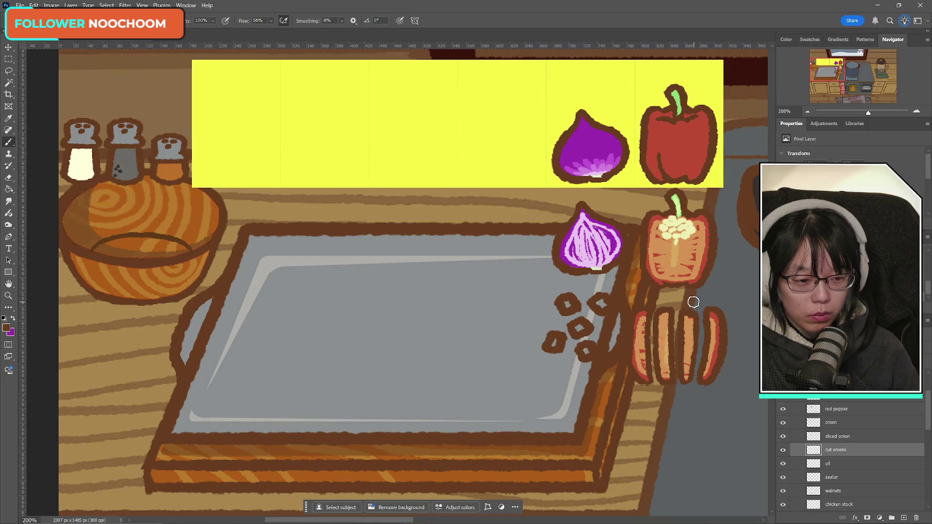
pyautogui.hotkey('ctrl', 't')
pyautogui.moveTo(616, 297); pyautogui.dragTo(539, 116)
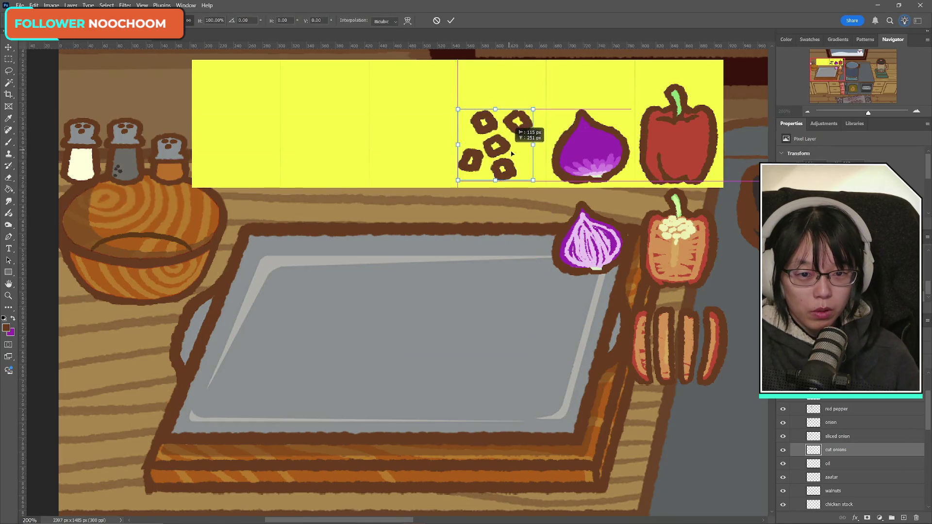
pyautogui.click(450, 21)
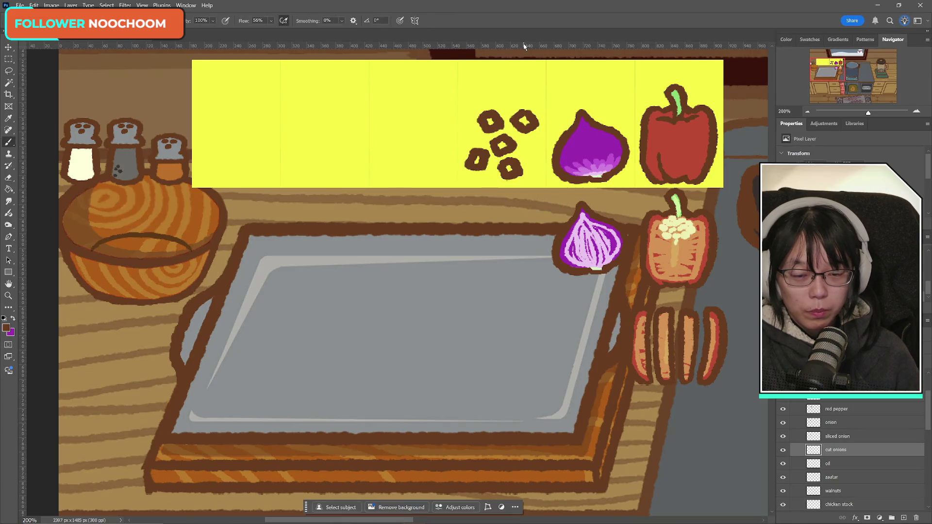
# - Brush one more small onion ring beside the cluster, undoing a stray angled stroke
pyautogui.moveTo(527, 151); pyautogui.dragTo(530, 146)
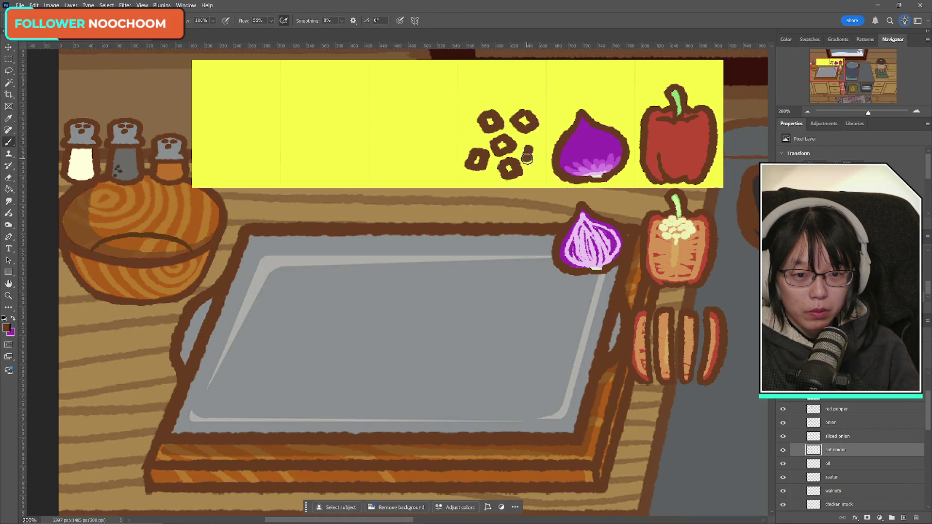
pyautogui.moveTo(465, 125); pyautogui.dragTo(461, 142)
pyautogui.hotkey('ctrl', 'z')
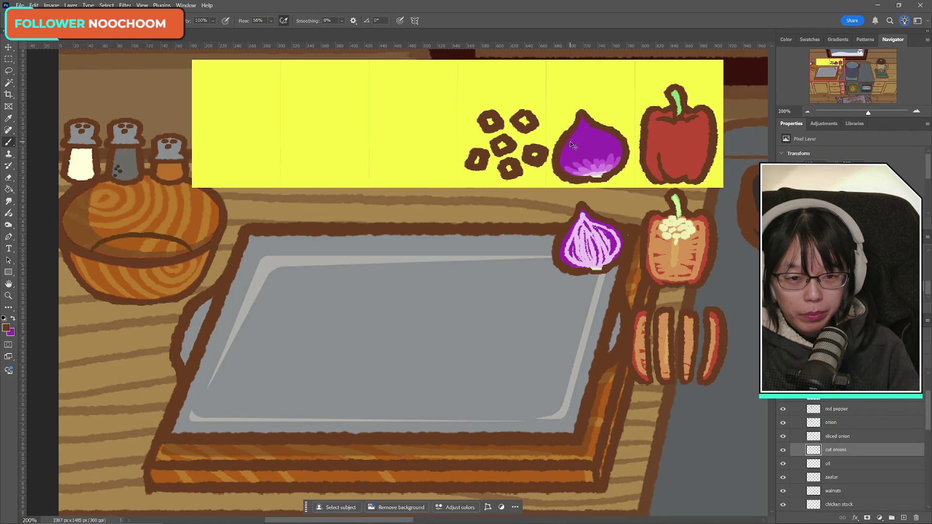
# - Select the rightmost onion ring by colour, nudge it up and left, then deselect
pyautogui.click(9, 82)
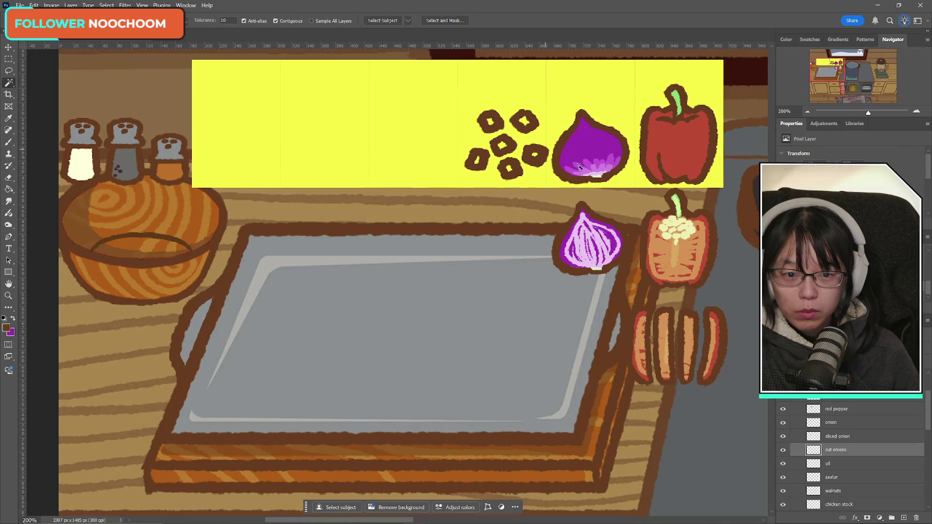
pyautogui.click(545, 158)
pyautogui.hotkey('ctrl', 't')
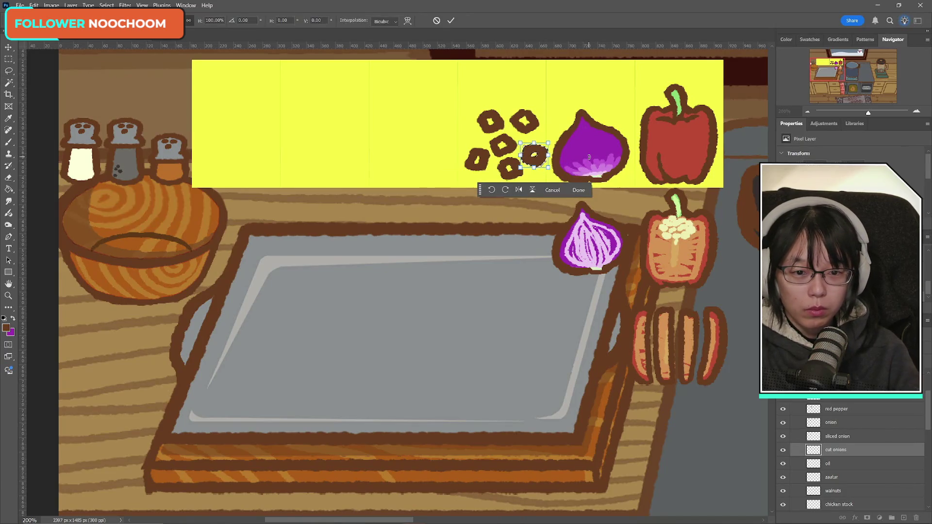
pyautogui.press('Up')
pyautogui.press('Up')
pyautogui.press('Left')
pyautogui.press('Up')
pyautogui.press('Up')
pyautogui.press('Left')
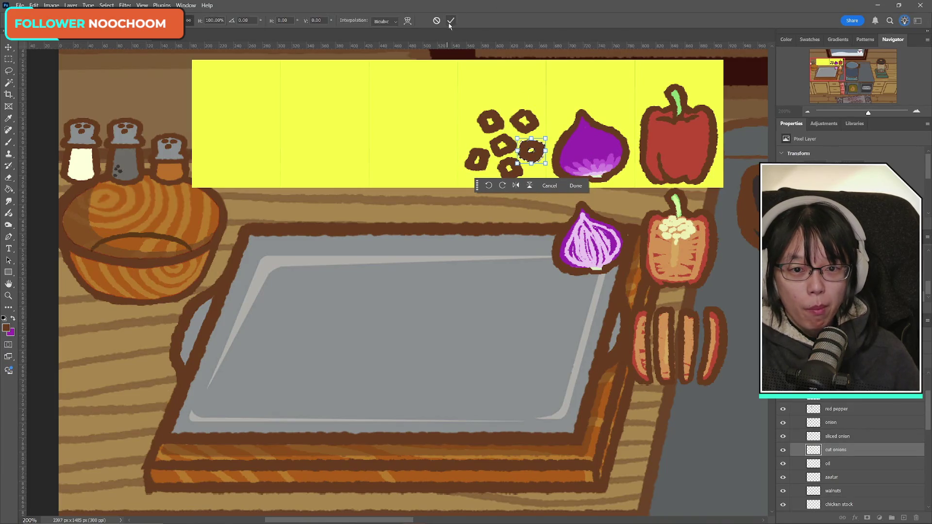
pyautogui.click(452, 21)
pyautogui.click(8, 144)
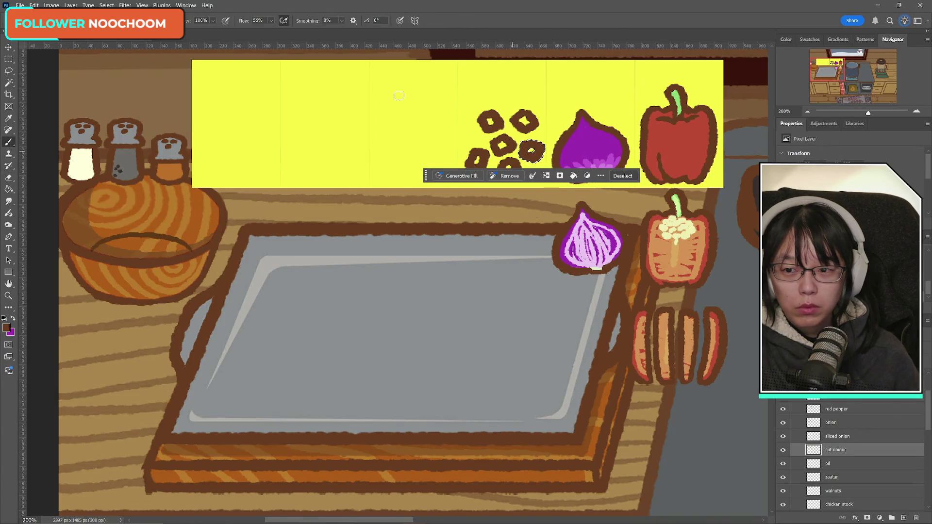
pyautogui.click(8, 59)
pyautogui.click(474, 280)
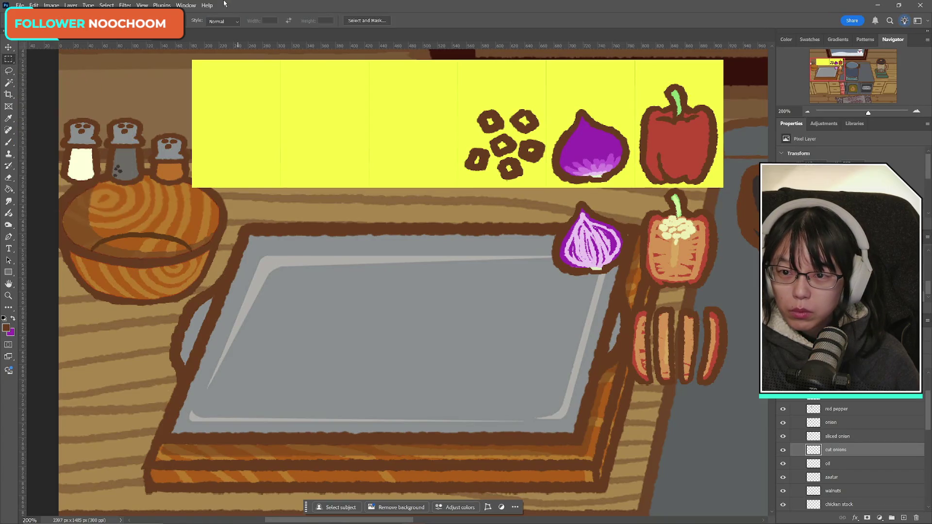
# - On a new layer beneath the cut onions, paint purple inside every onion ring
pyautogui.click(13, 319)
pyautogui.click(8, 142)
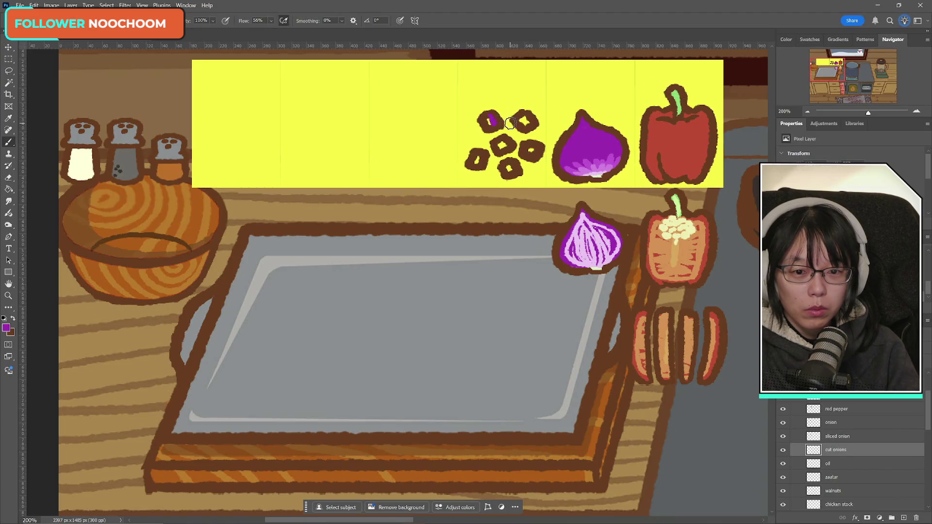
pyautogui.keyDown('ctrl'); pyautogui.click(904, 517); pyautogui.keyUp('ctrl')
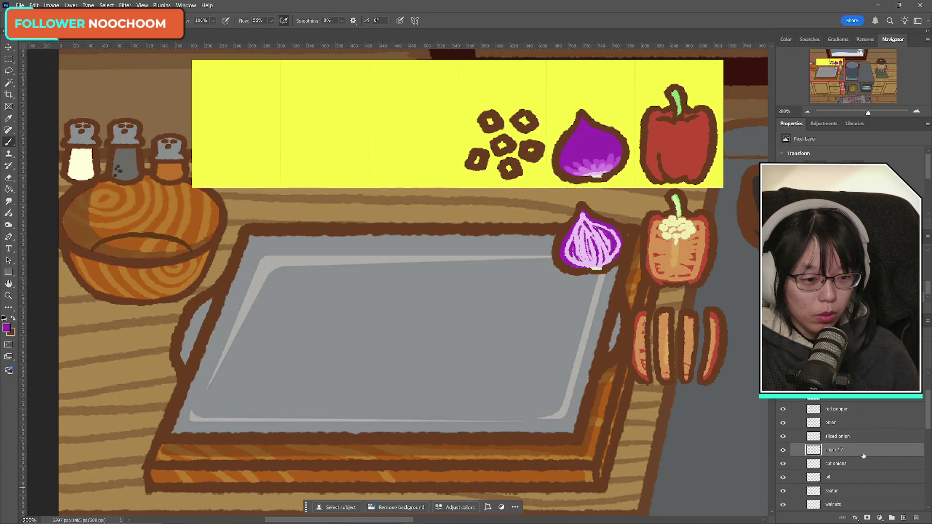
pyautogui.moveTo(492, 119); pyautogui.dragTo(532, 123)
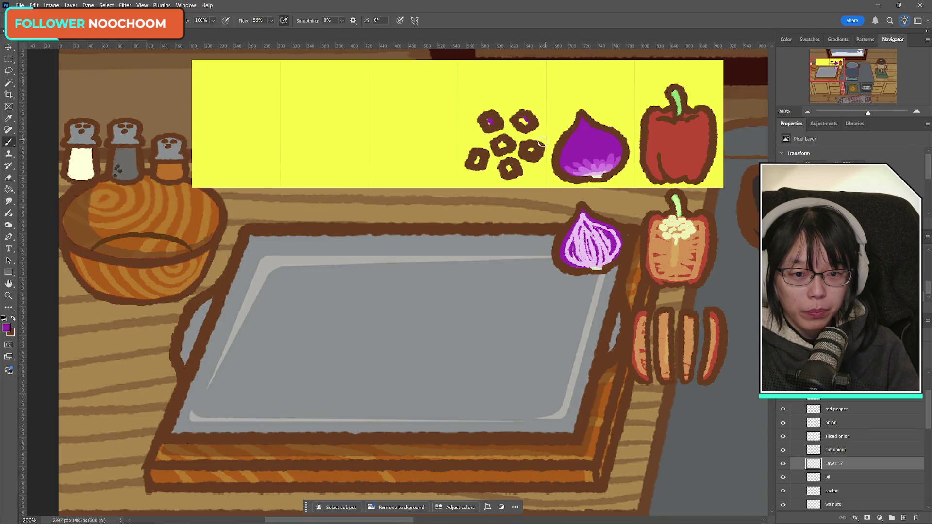
pyautogui.moveTo(479, 158); pyautogui.dragTo(471, 166)
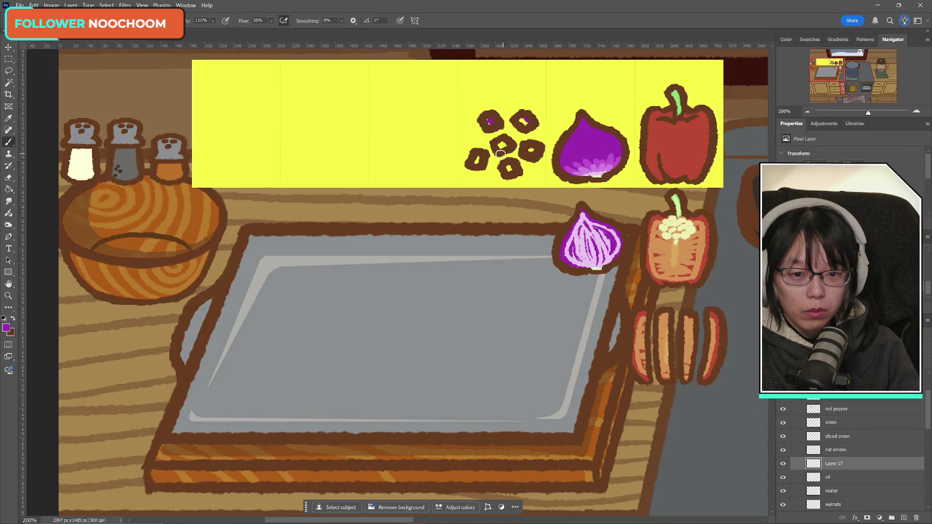
pyautogui.moveTo(507, 142)
pyautogui.mouseDown()
pyautogui.moveTo(533, 150)
pyautogui.moveTo(509, 170)
pyautogui.mouseUp()
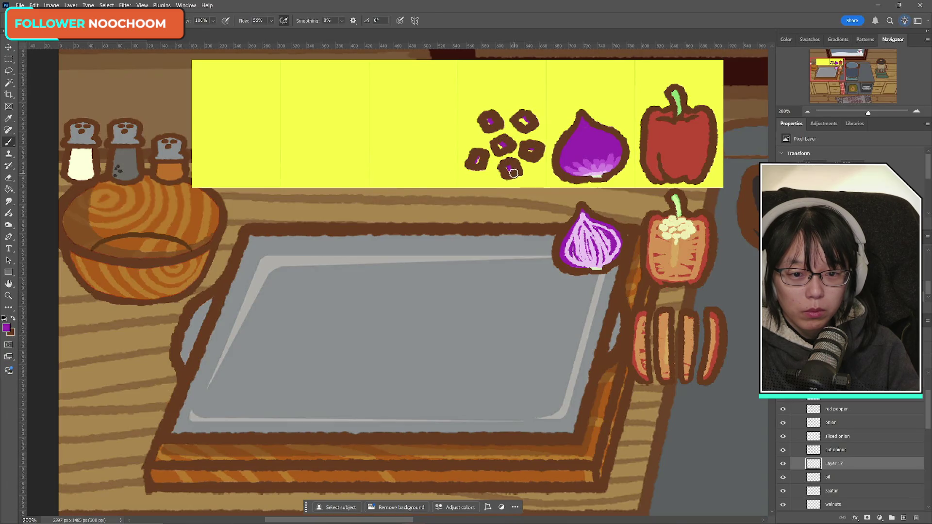
# - Sample the sliced onion's light pink and brush highlights inside the onion rings
pyautogui.keyDown('alt'); pyautogui.click(590, 261); pyautogui.keyUp('alt')
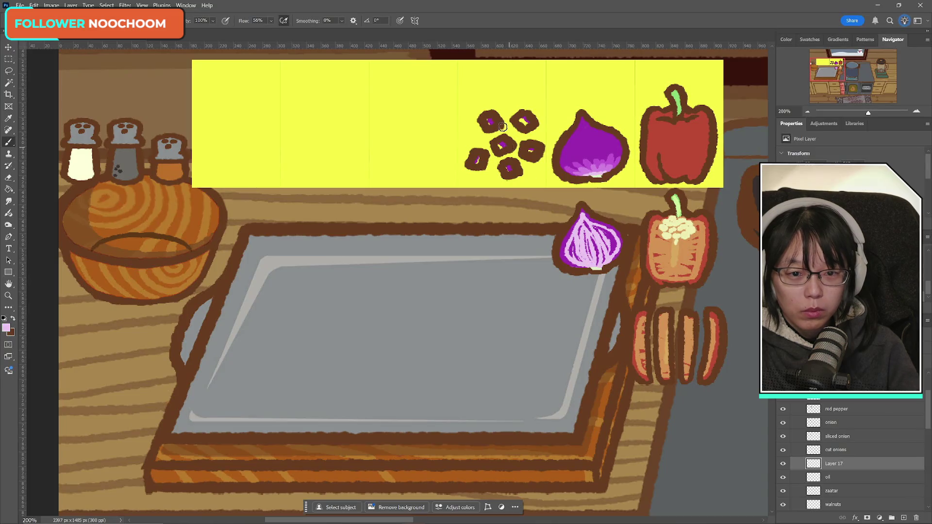
pyautogui.moveTo(486, 119)
pyautogui.mouseDown()
pyautogui.moveTo(503, 146)
pyautogui.moveTo(476, 160)
pyautogui.moveTo(510, 170)
pyautogui.mouseUp()
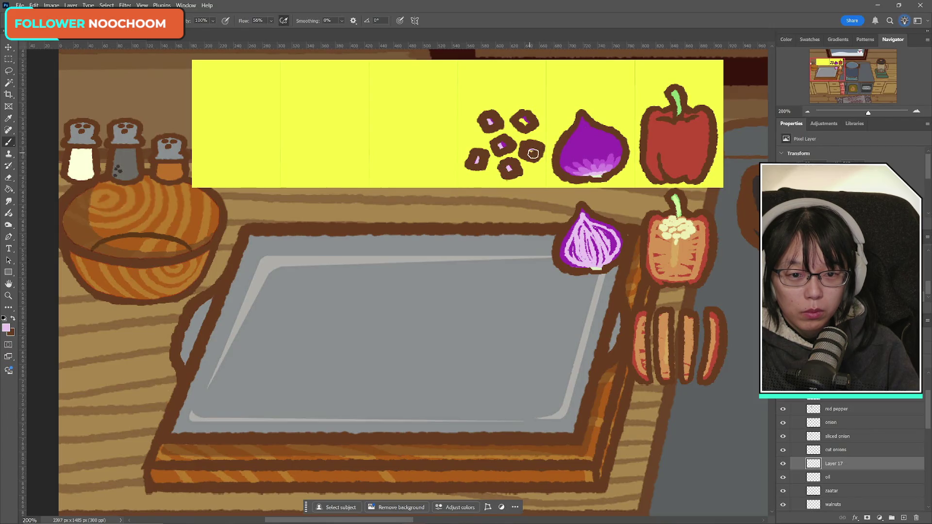
pyautogui.moveTo(520, 120); pyautogui.dragTo(526, 123)
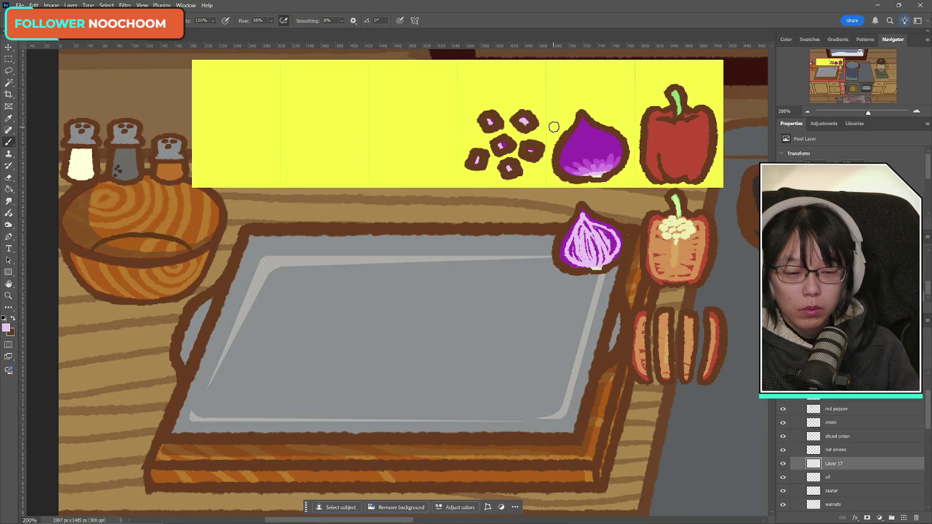
pyautogui.click(9, 58)
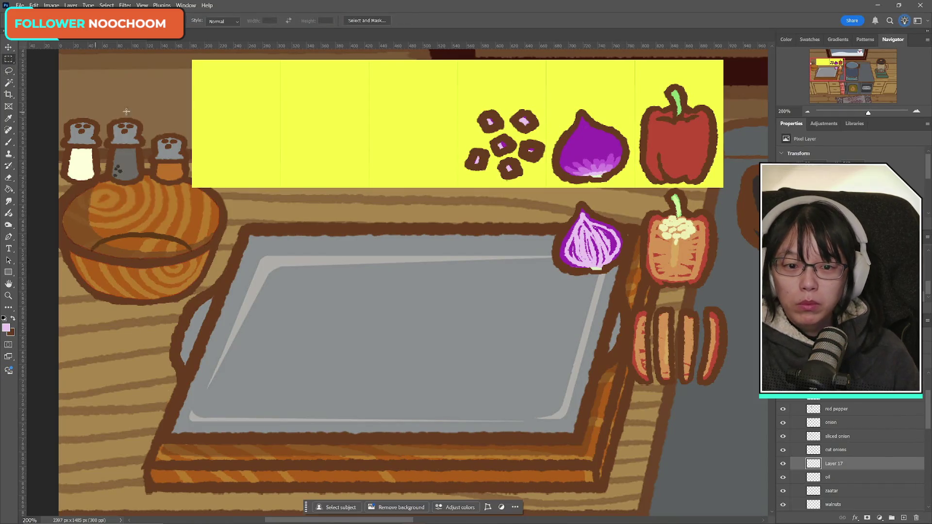
# - Duplicate Layer 17, rotate the copy 90° and shift it up about 15 px
pyautogui.hotkey('ctrl', 'j')
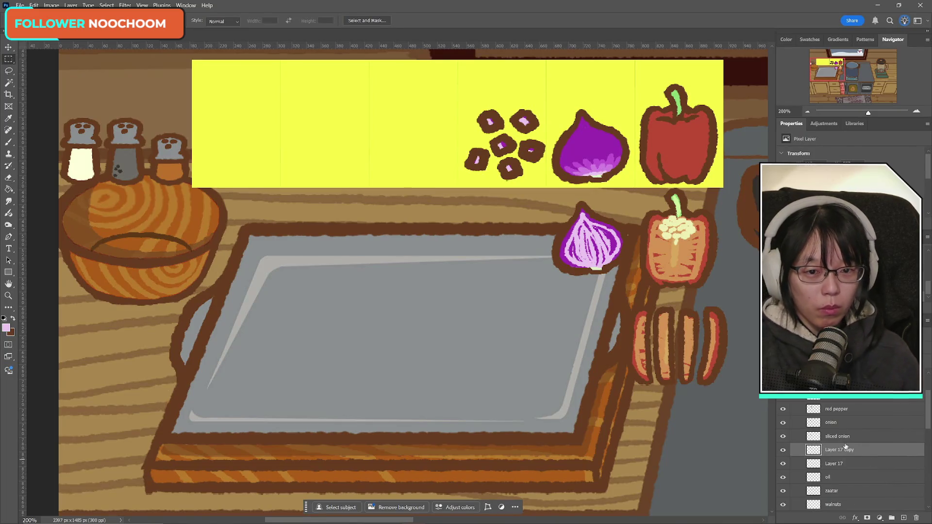
pyautogui.hotkey('ctrl', 't')
pyautogui.rightClick(525, 145)
pyautogui.click(563, 311)
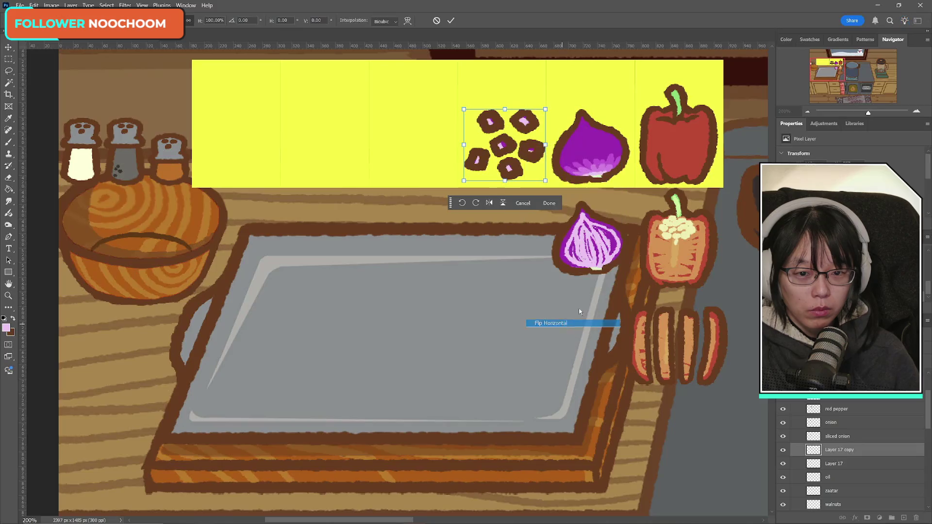
pyautogui.moveTo(516, 148); pyautogui.dragTo(516, 138)
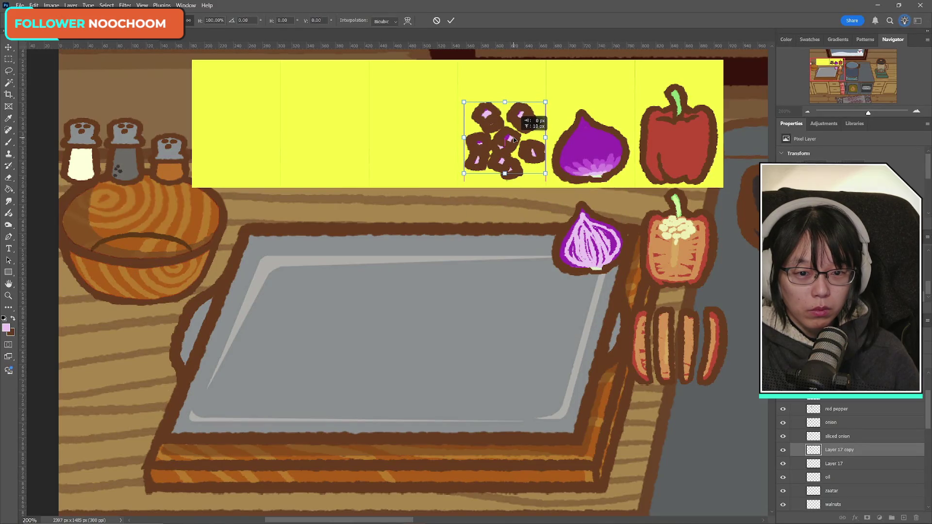
pyautogui.click(451, 21)
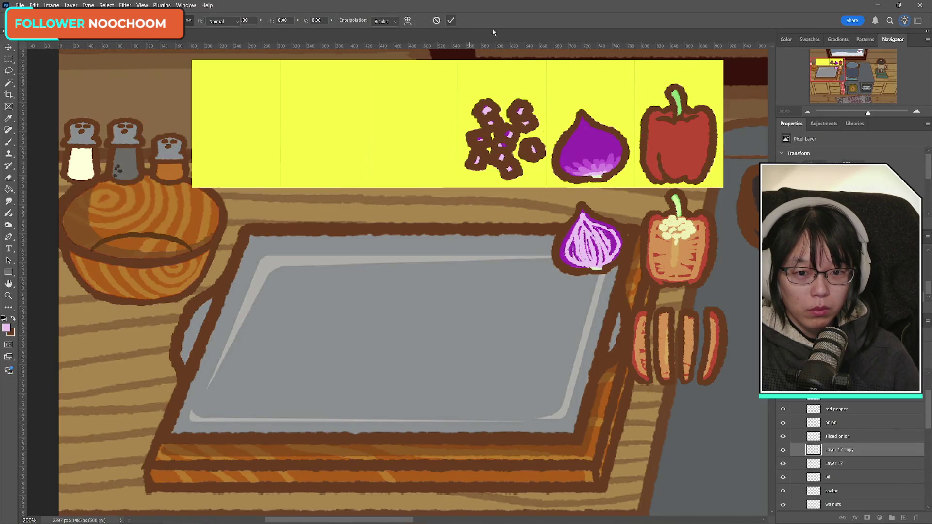
# - Lighten Layer 17 with Brightness/Contrast: contrast -50 and brightness raised
pyautogui.click(847, 466)
pyautogui.click(51, 5)
pyautogui.moveTo(97, 25)
pyautogui.click(161, 27)
pyautogui.moveTo(695, 408); pyautogui.dragTo(631, 408)
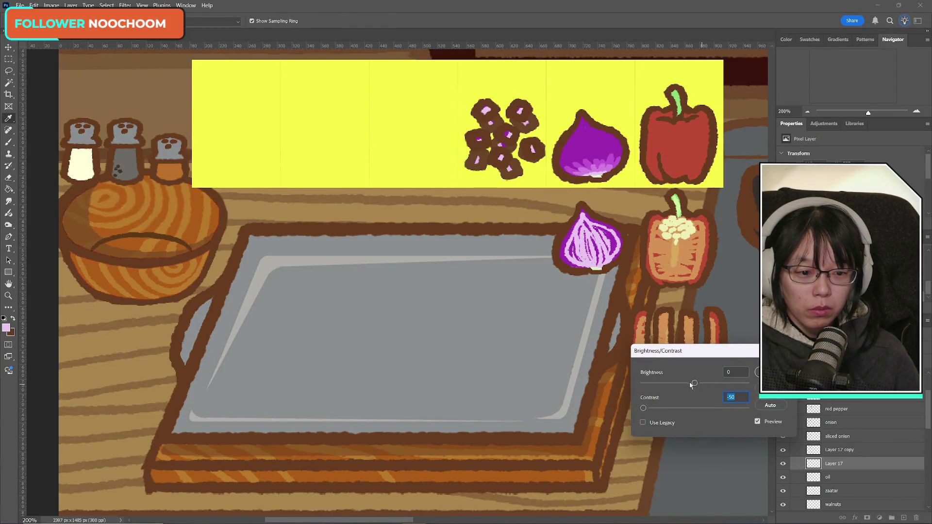
pyautogui.moveTo(693, 384); pyautogui.dragTo(714, 384)
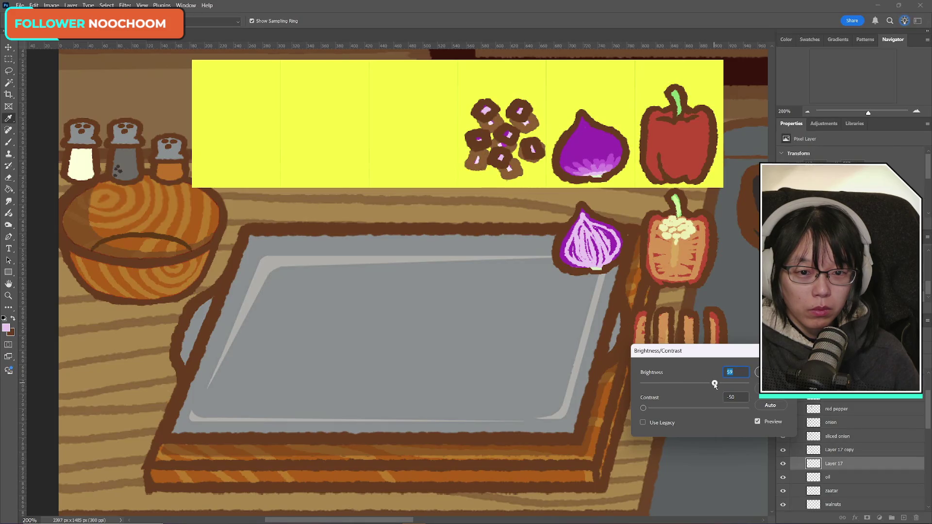
pyautogui.moveTo(716, 385); pyautogui.dragTo(713, 384)
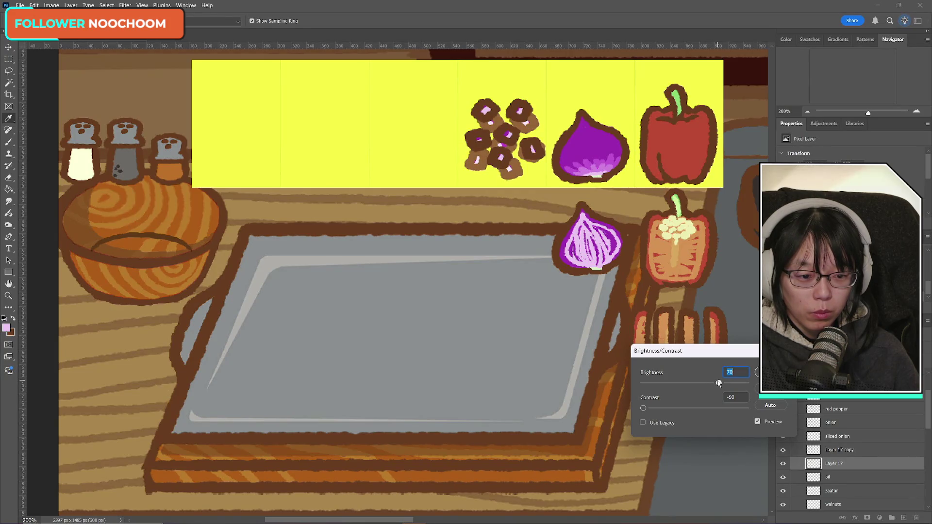
pyautogui.press('Return')
pyautogui.press('m')
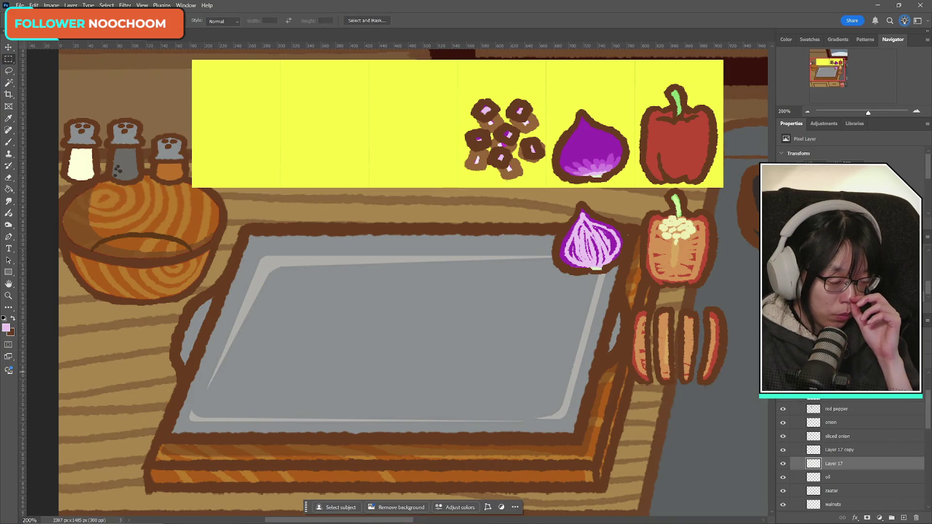
# - Tilt the front onion copy about 7° and nudge it slightly left
pyautogui.click(854, 450)
pyautogui.hotkey('ctrl', 't')
pyautogui.moveTo(564, 117); pyautogui.dragTo(562, 110)
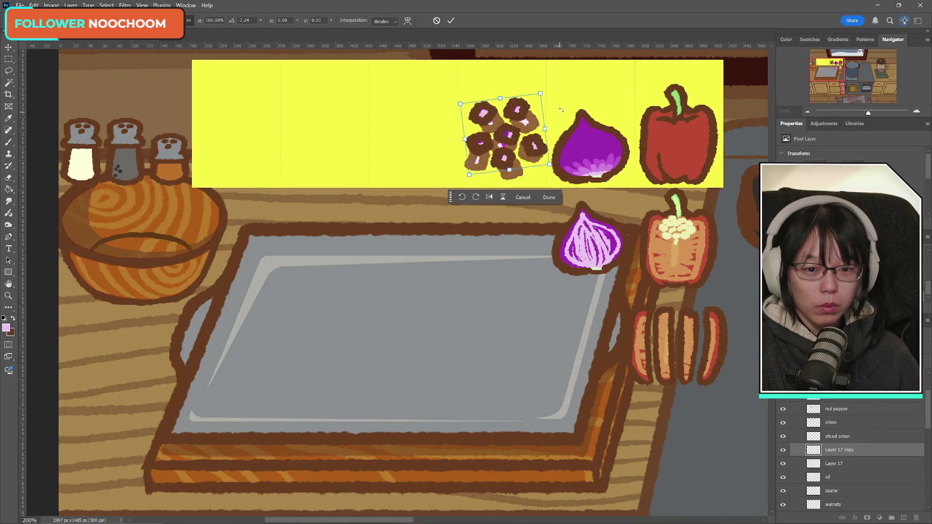
pyautogui.press('Left')
pyautogui.press('Left')
pyautogui.press('Left')
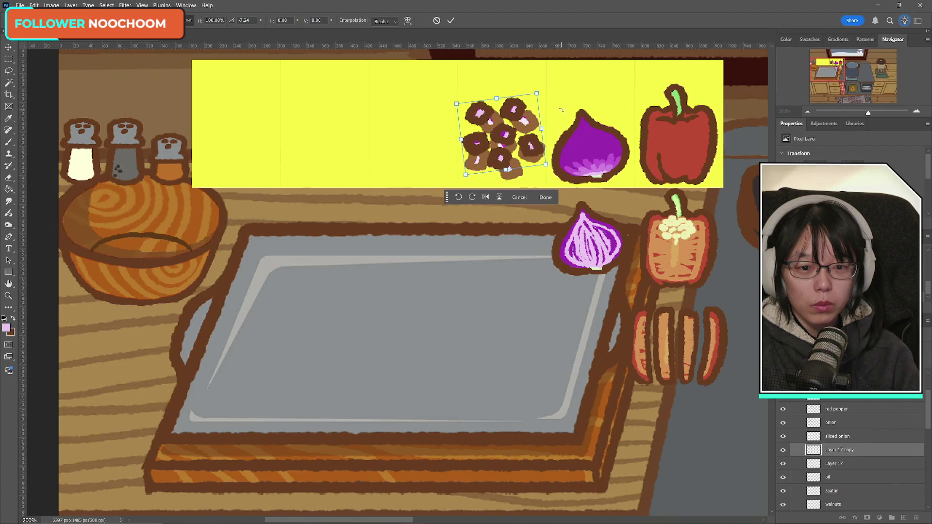
# - Apply the front tilt, then nudge the lighter back pieces down and rotate them counter-clockwise
pyautogui.click(451, 21)
pyautogui.click(836, 466)
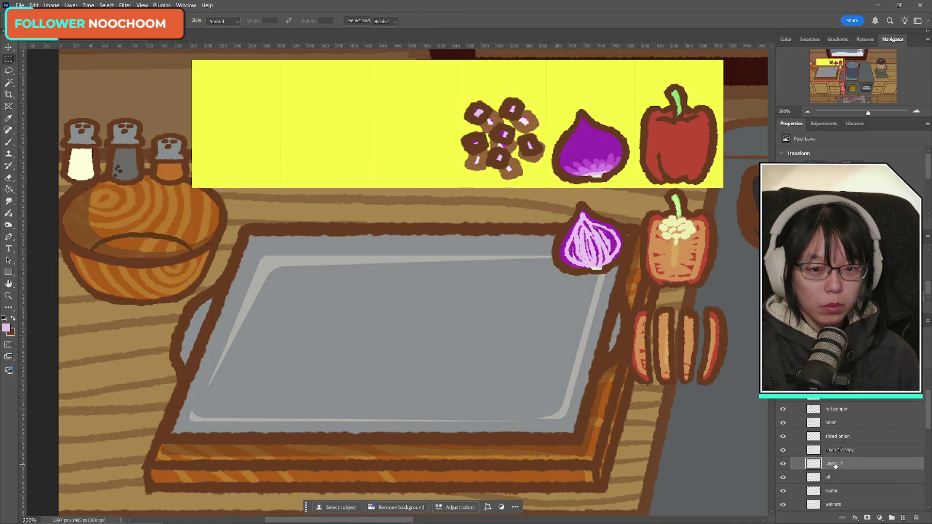
pyautogui.hotkey('ctrl', 't')
pyautogui.press('Down')
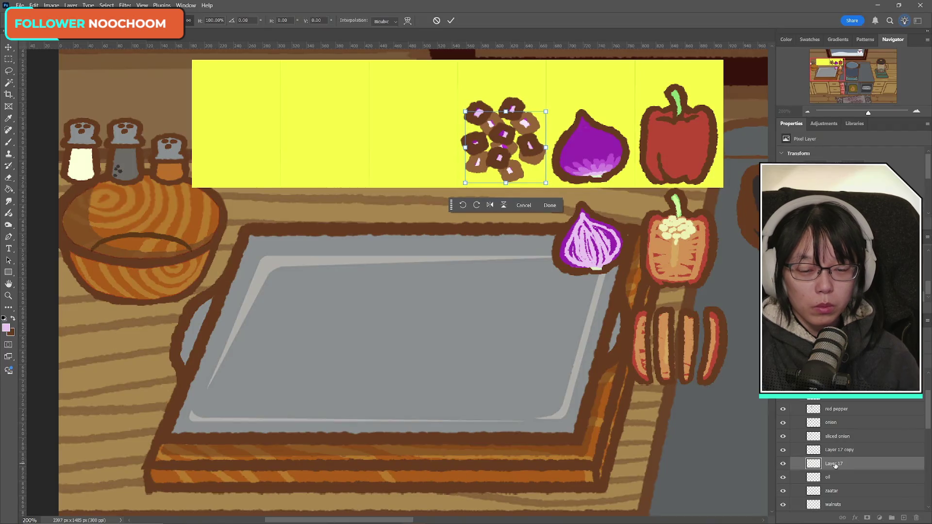
pyautogui.moveTo(572, 105)
pyautogui.mouseDown()
pyautogui.moveTo(562, 130)
pyautogui.moveTo(512, 140)
pyautogui.mouseUp()
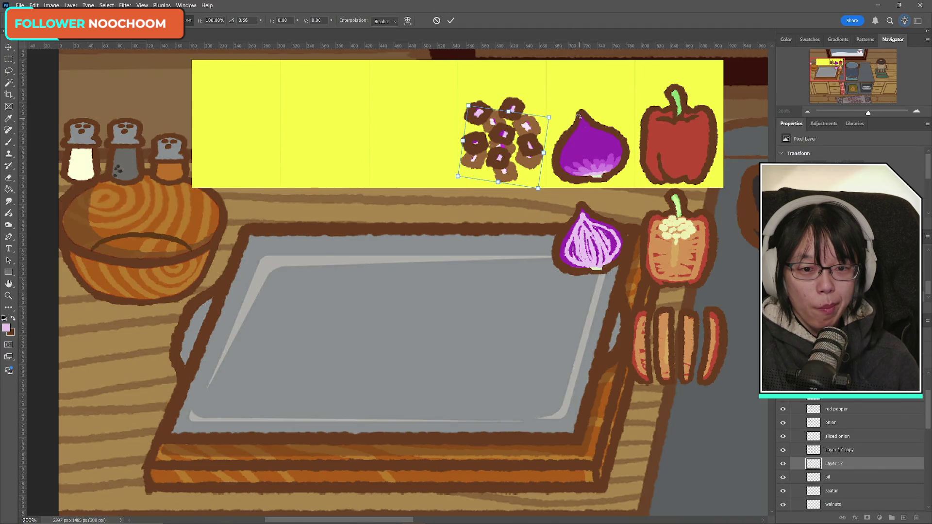
pyautogui.moveTo(579, 116); pyautogui.dragTo(569, 96)
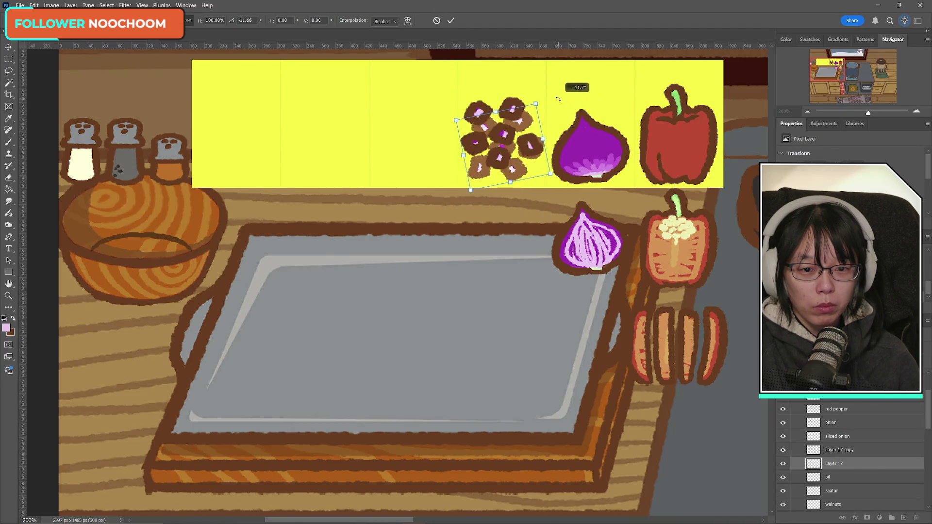
# - Flip the back onion pieces horizontally and shift them slightly into place
pyautogui.rightClick(524, 162)
pyautogui.click(562, 340)
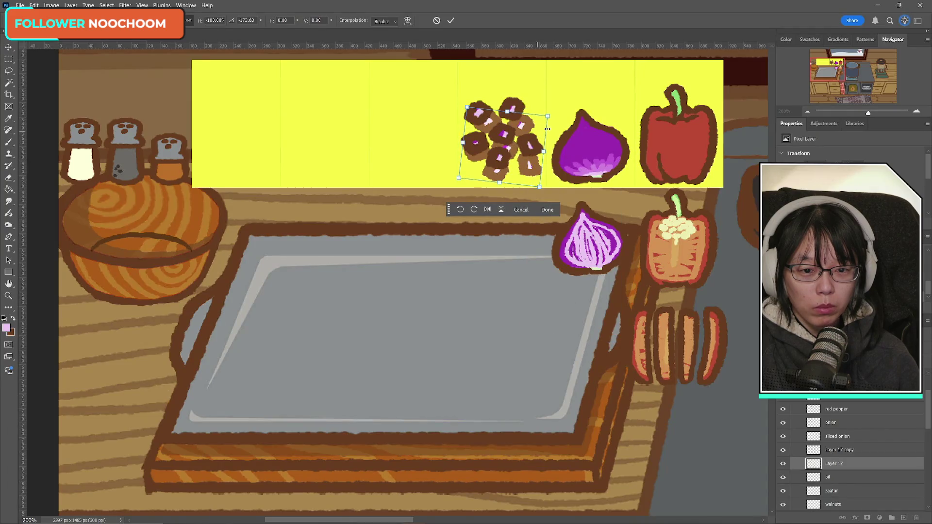
pyautogui.moveTo(548, 129); pyautogui.dragTo(556, 104)
pyautogui.rightClick(500, 155)
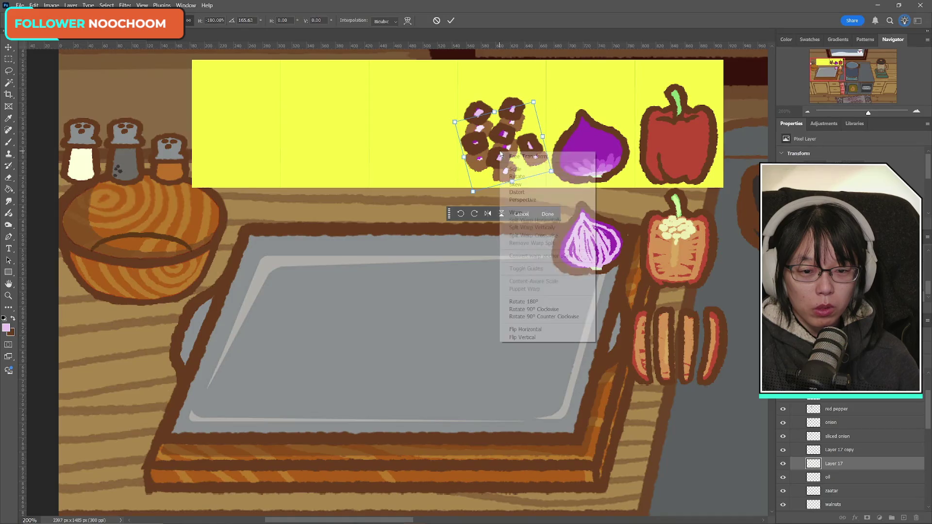
pyautogui.click(525, 329)
pyautogui.rightClick(504, 144)
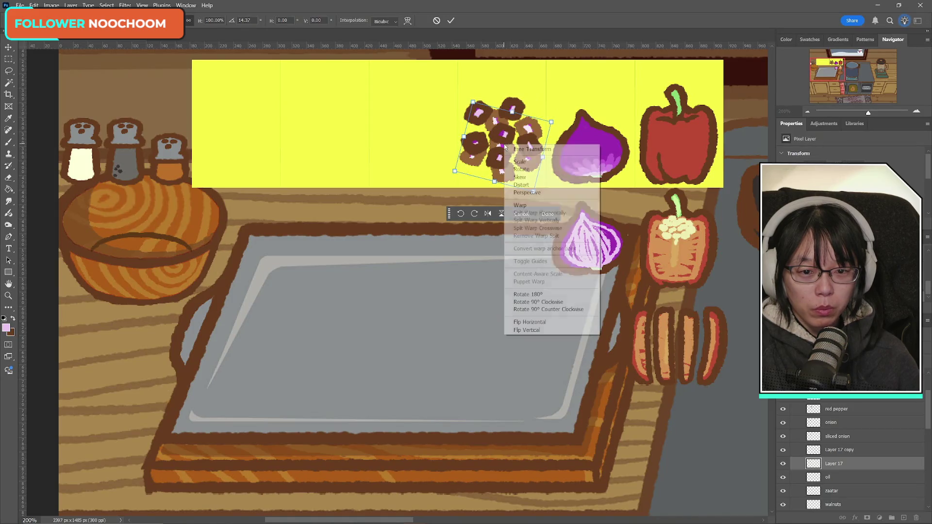
pyautogui.click(536, 322)
pyautogui.moveTo(514, 139); pyautogui.dragTo(505, 138)
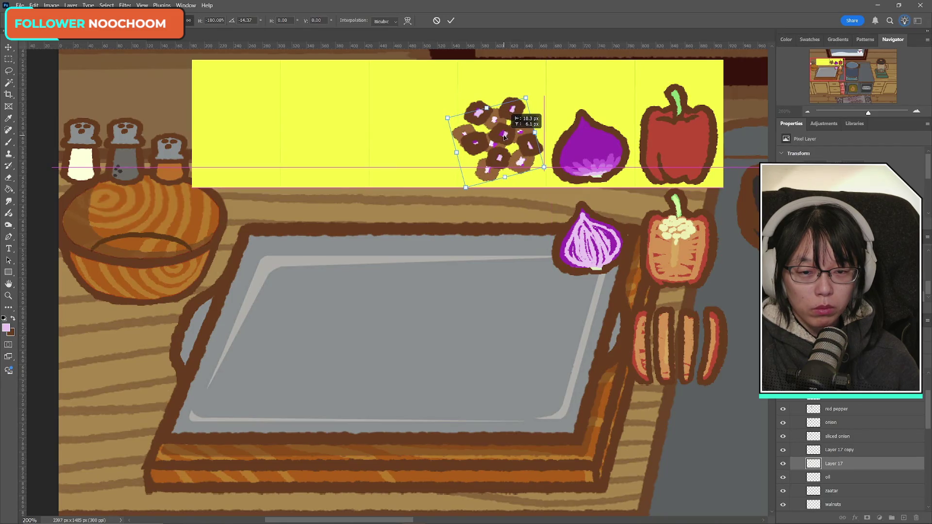
pyautogui.press('Return')
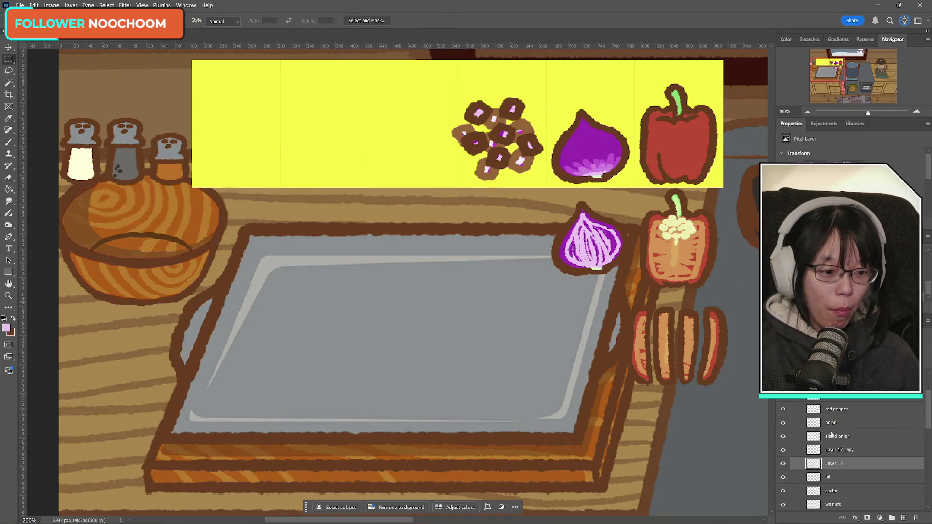
# - Merge the front onion layer into the back one and narrow the pile to 125 px wide
pyautogui.click(851, 455)
pyautogui.press('Delete')
pyautogui.hotkey('ctrl', 't')
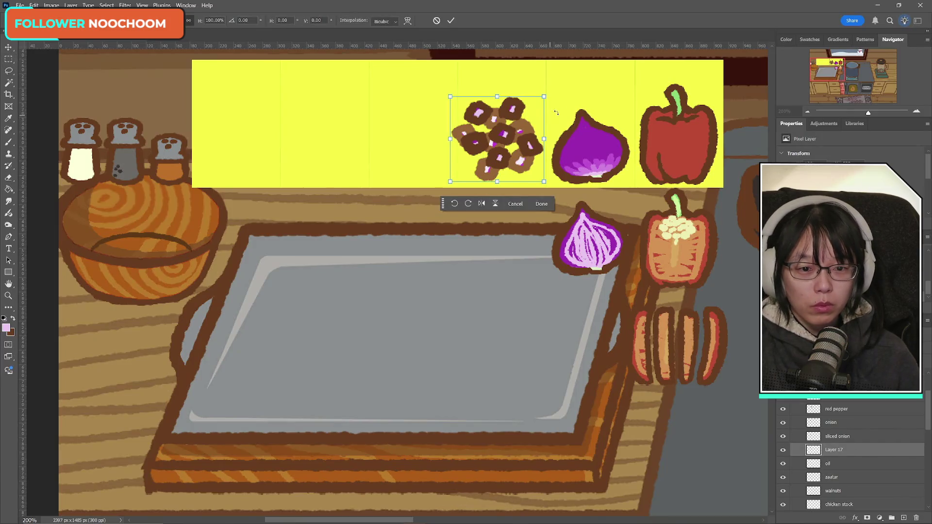
pyautogui.moveTo(547, 135); pyautogui.dragTo(544, 135)
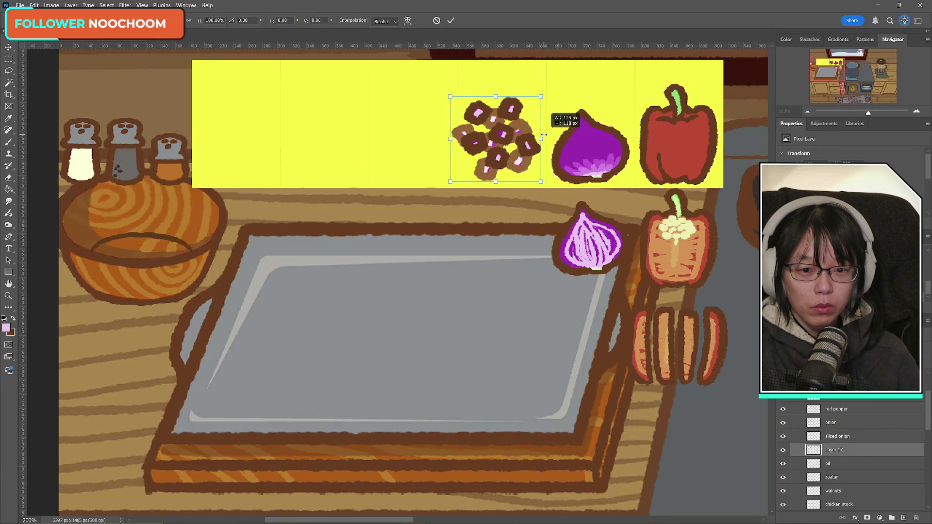
pyautogui.press('Right')
pyautogui.press('Right')
pyautogui.press('Right')
pyautogui.press('Right')
pyautogui.press('Right')
pyautogui.press('Right')
pyautogui.press('Right')
pyautogui.press('Left')
pyautogui.press('Left')
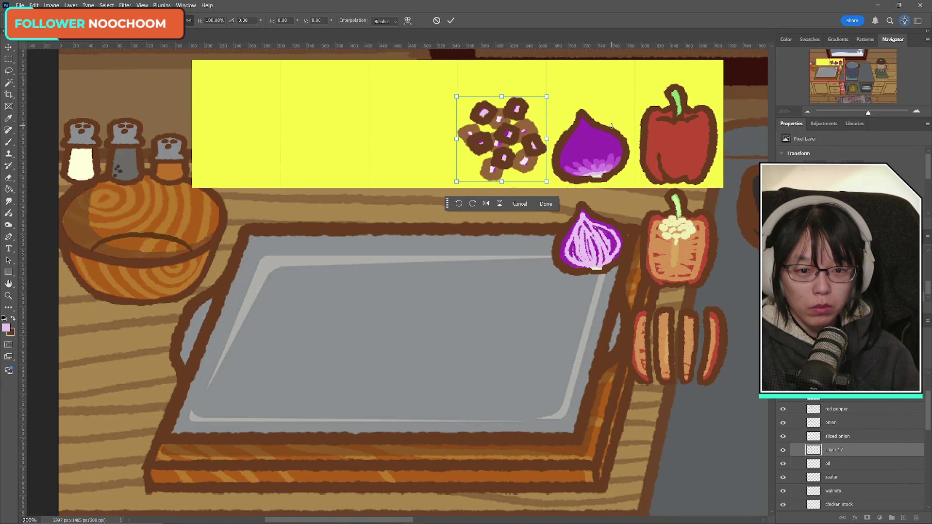
pyautogui.press('Return')
pyautogui.press('m')
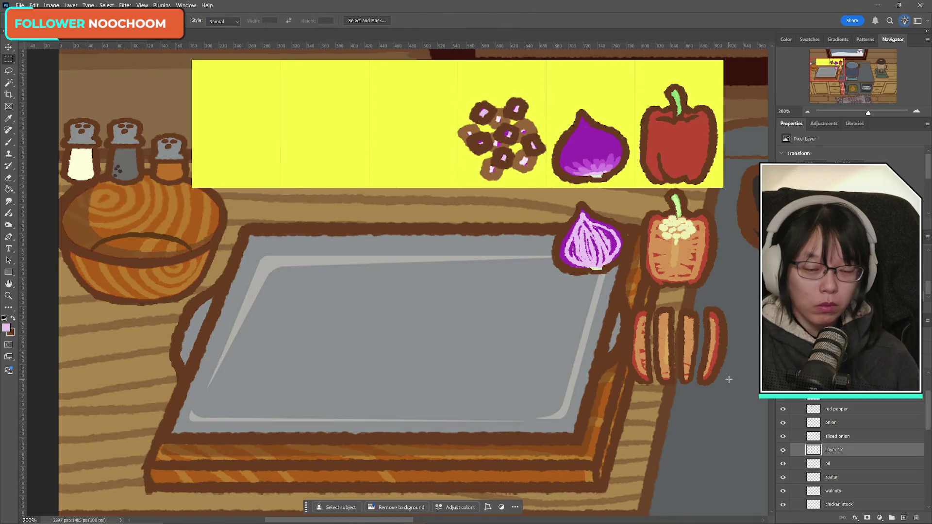
pyautogui.doubleClick(842, 450)
pyautogui.write('diced')
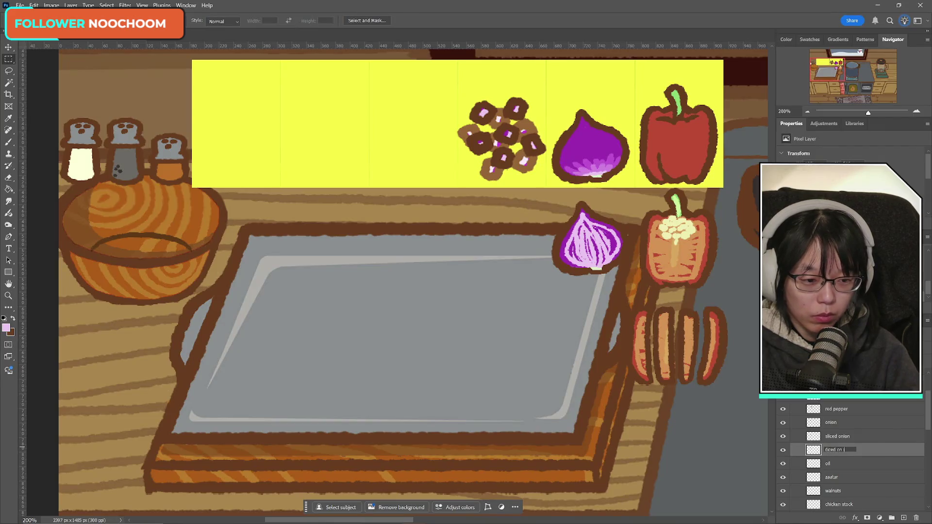
# - Name the layer 'diced onion' and move it onto the tray beside the sliced pepper
pyautogui.write('on')
pyautogui.press('Return')
pyautogui.hotkey('ctrl', 't')
pyautogui.moveTo(509, 134); pyautogui.dragTo(588, 326)
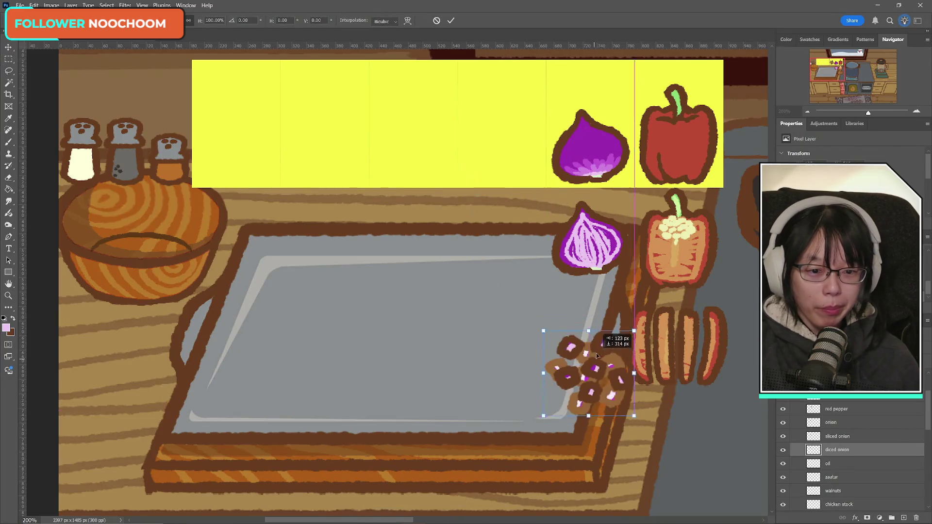
pyautogui.click(451, 20)
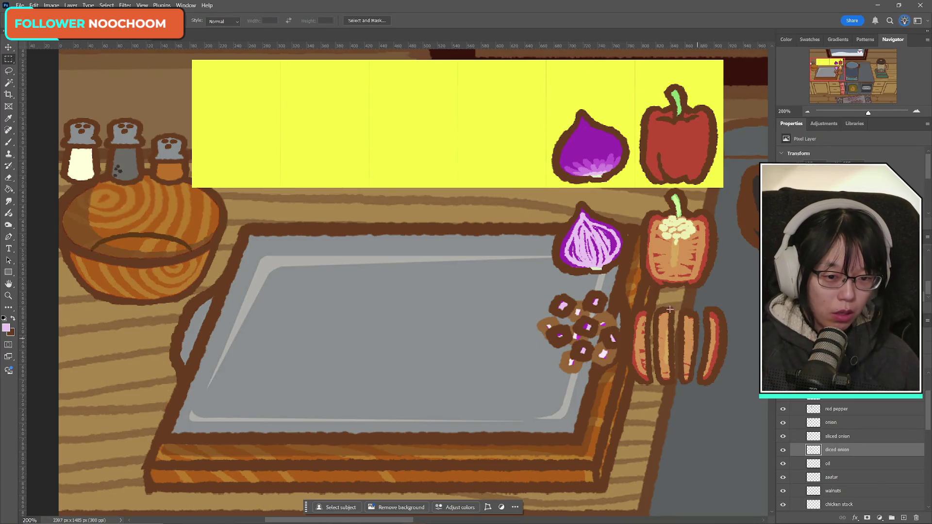
# - Lower the diced onion about 15 px, then select the oil layer
pyautogui.hotkey('ctrl', 't')
pyautogui.moveTo(602, 321); pyautogui.dragTo(602, 329)
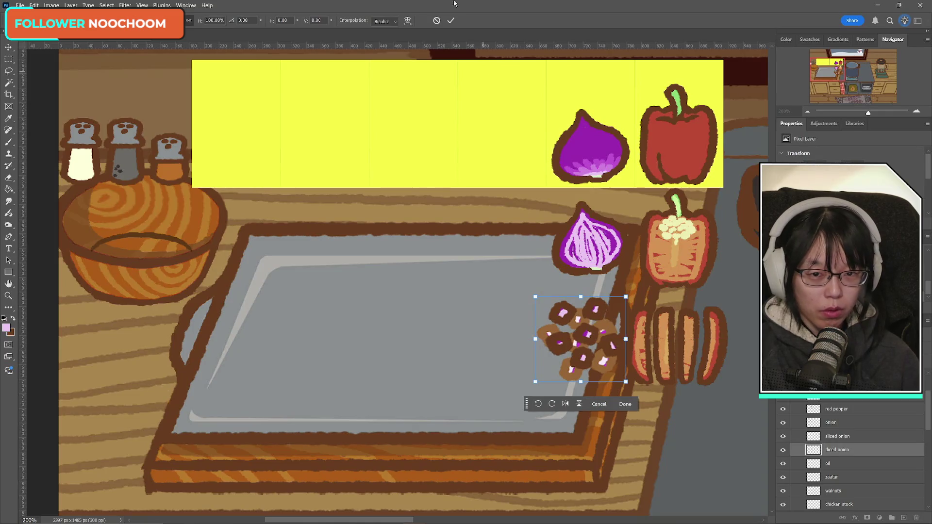
pyautogui.click(451, 20)
pyautogui.scroll(-3, 863, 462)
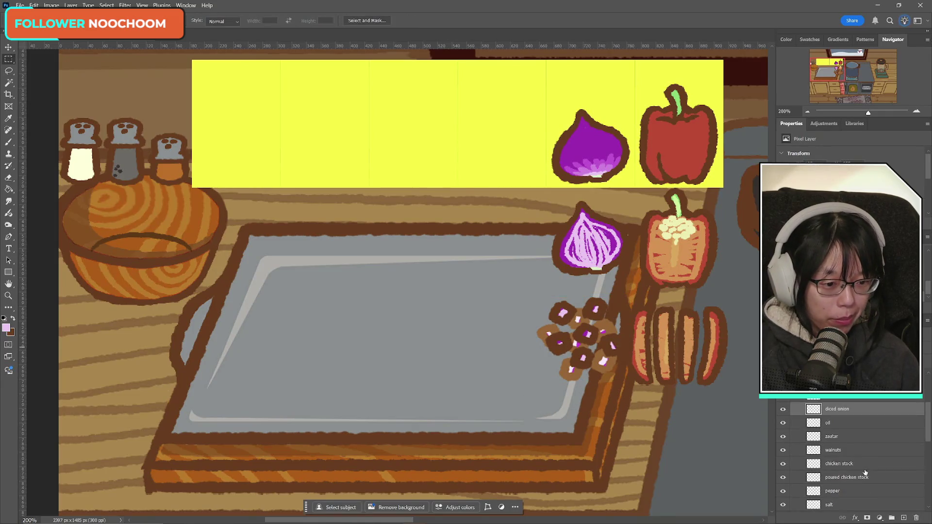
pyautogui.click(829, 424)
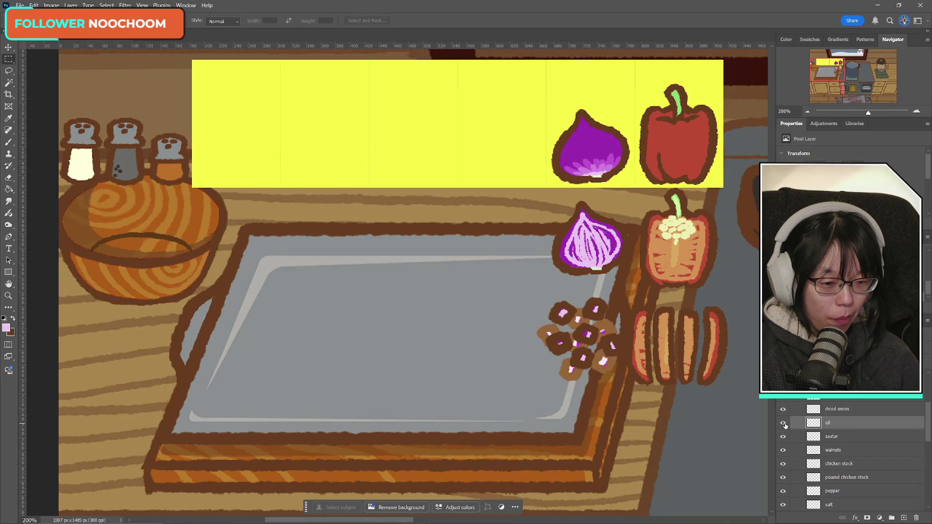
# - In brown, brush the bottle's left side and bottom edge, then duplicate the oil layer
pyautogui.click(13, 319)
pyautogui.press('b')
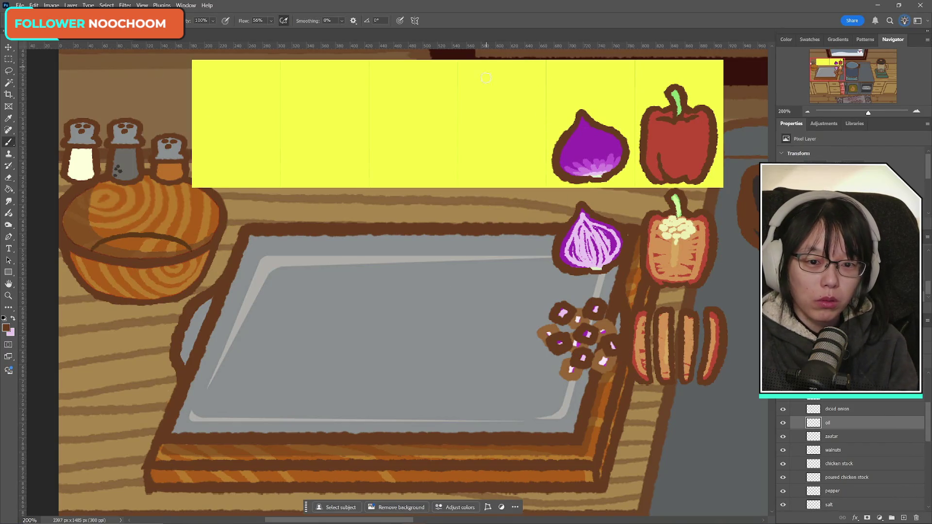
pyautogui.moveTo(485, 102)
pyautogui.mouseDown()
pyautogui.moveTo(529, 107)
pyautogui.moveTo(520, 88)
pyautogui.moveTo(523, 97)
pyautogui.moveTo(472, 122)
pyautogui.moveTo(480, 154)
pyautogui.moveTo(471, 165)
pyautogui.mouseUp()
pyautogui.hotkey('ctrl', 'z')
pyautogui.click(481, 93)
pyautogui.hotkey('ctrl', 'z')
pyautogui.hotkey('ctrl', 'z')
pyautogui.hotkey('ctrl', 'z')
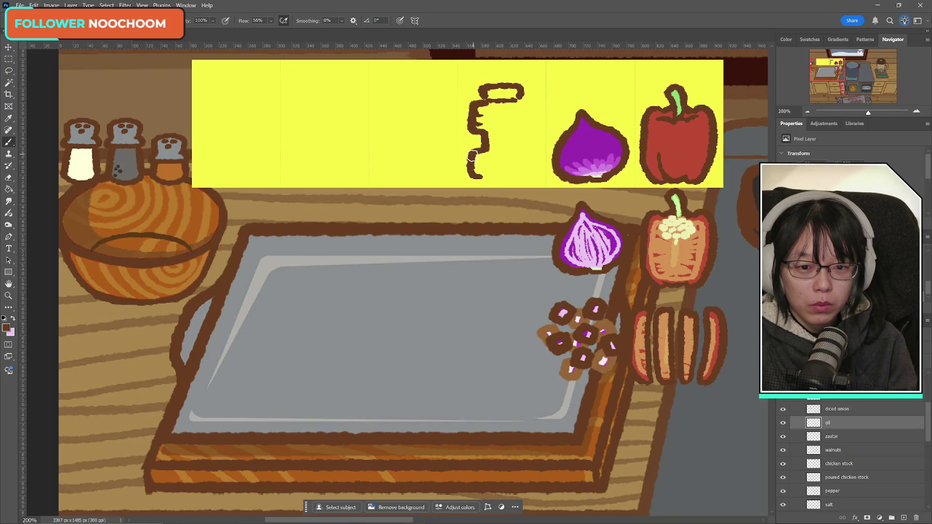
pyautogui.moveTo(476, 172); pyautogui.dragTo(508, 176)
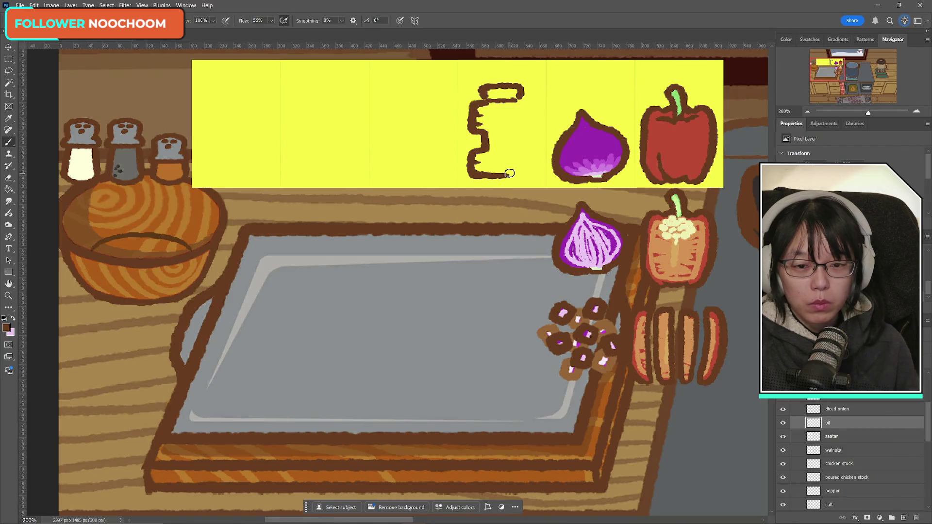
pyautogui.press('e')
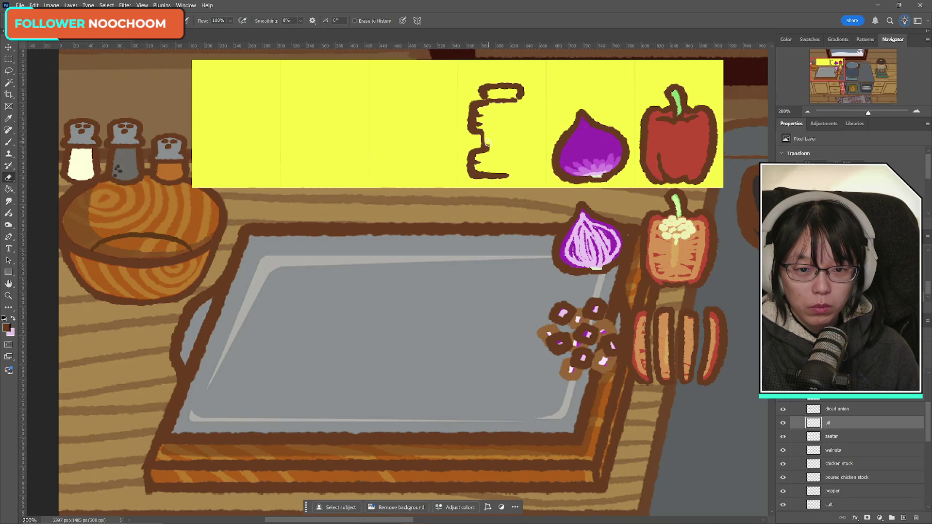
pyautogui.click(8, 142)
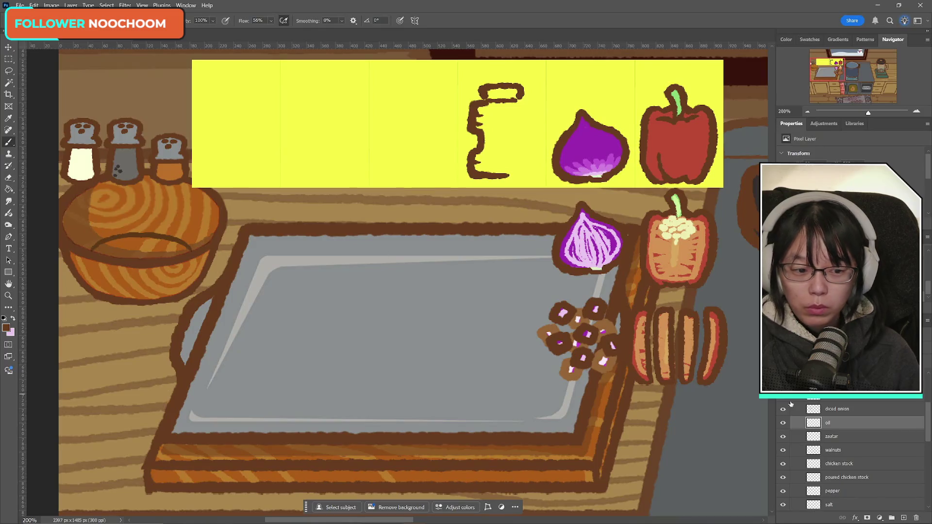
pyautogui.hotkey('ctrl', 'j')
pyautogui.hotkey('ctrl', 't')
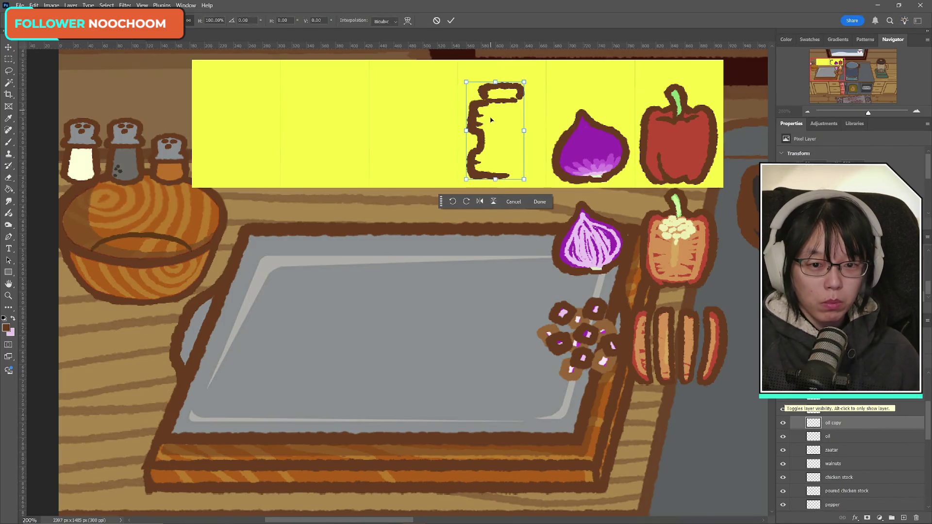
# - Flip the copied half horizontally and move it right to complete the bottle
pyautogui.rightClick(491, 119)
pyautogui.click(516, 296)
pyautogui.moveTo(509, 153); pyautogui.dragTo(523, 152)
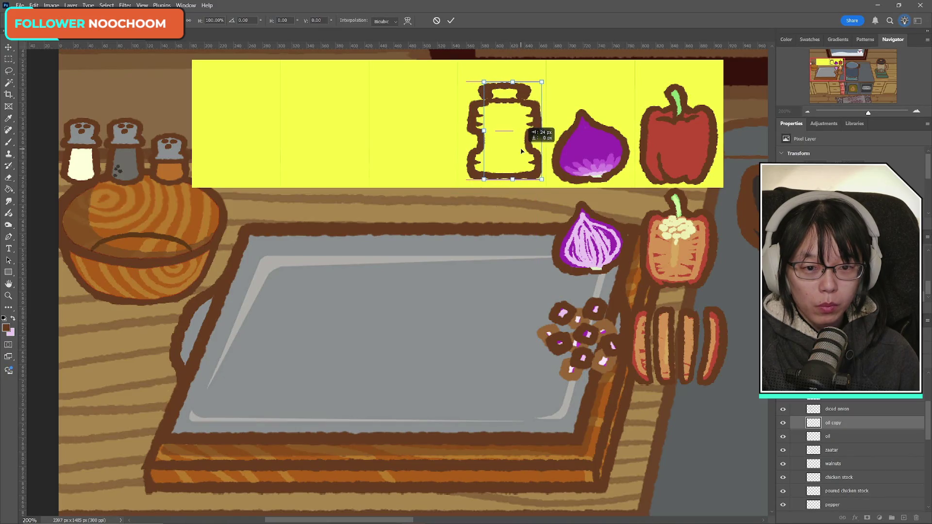
pyautogui.moveTo(522, 151); pyautogui.dragTo(520, 151)
pyautogui.click(451, 21)
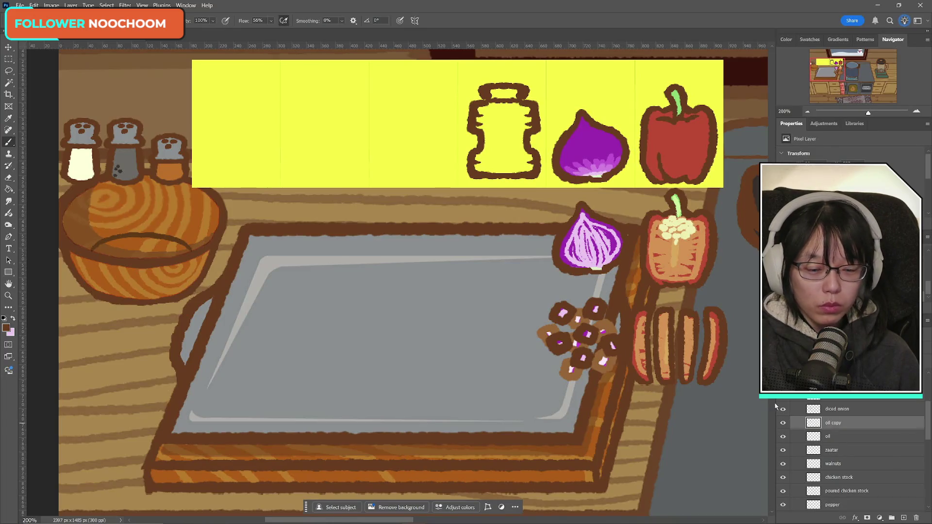
# - Undo a trial erase of the cap and merge both bottle halves into one layer
pyautogui.click(8, 178)
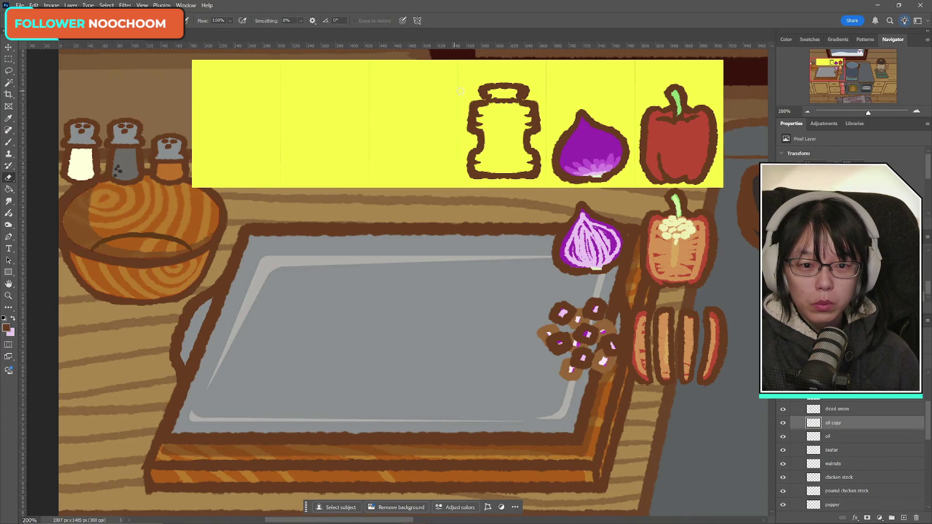
pyautogui.moveTo(534, 94); pyautogui.dragTo(487, 93)
pyautogui.hotkey('ctrl', 'z')
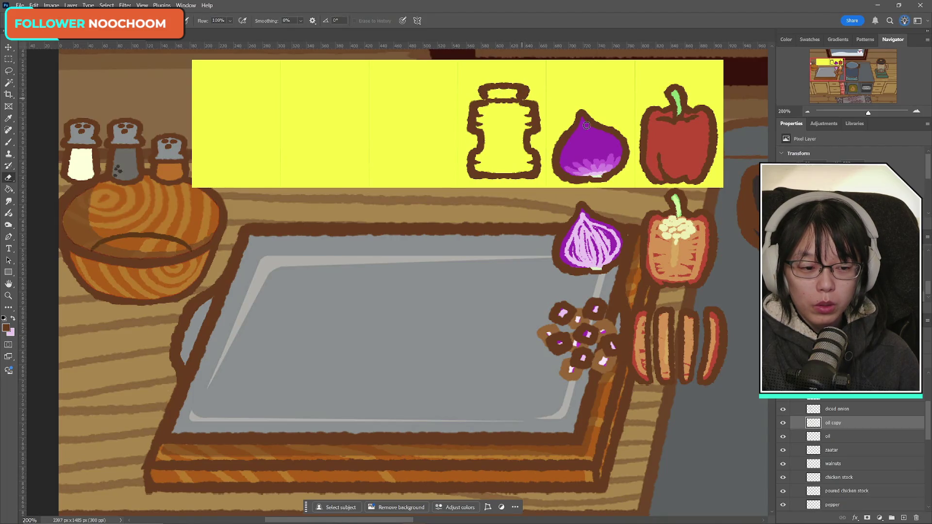
pyautogui.click(842, 439)
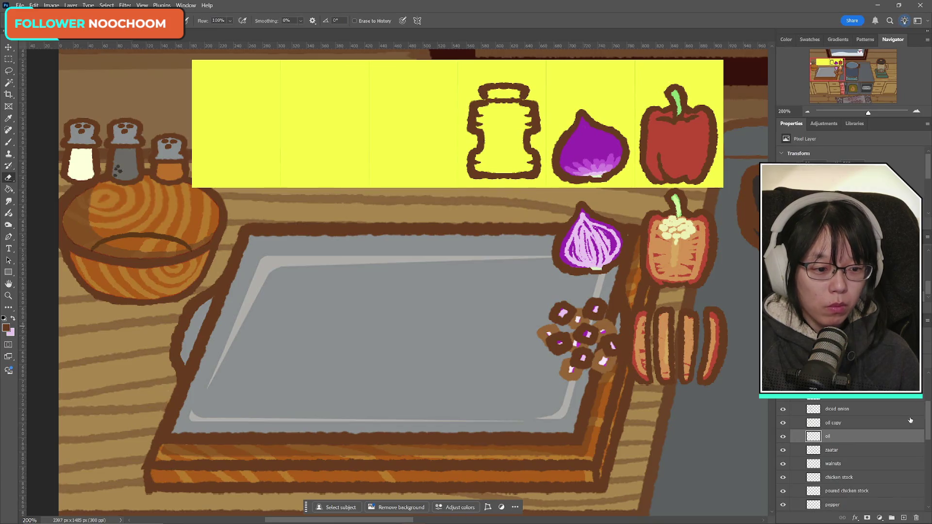
pyautogui.hotkey('ctrl', 'e')
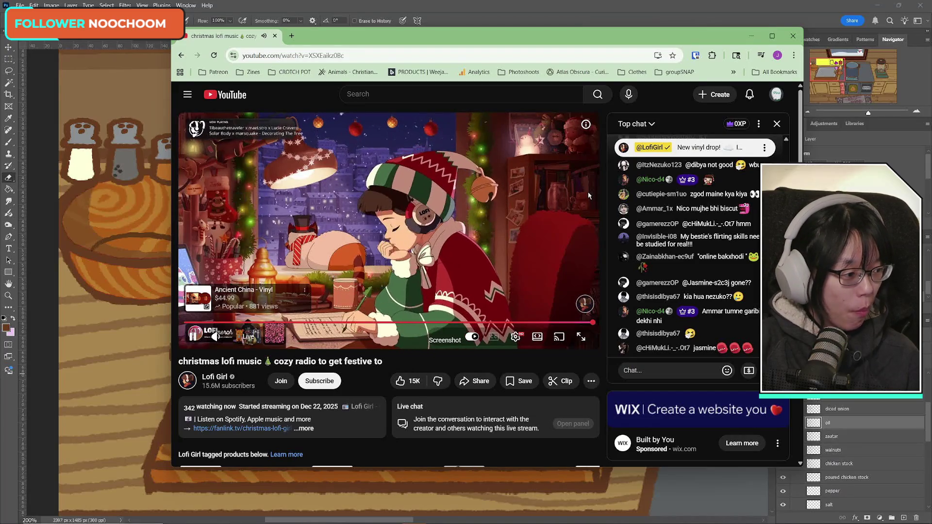
# - Leave the YouTube lofi stream window and return to the Photoshop drawing
pyautogui.hotkey('ctrl', 'l')
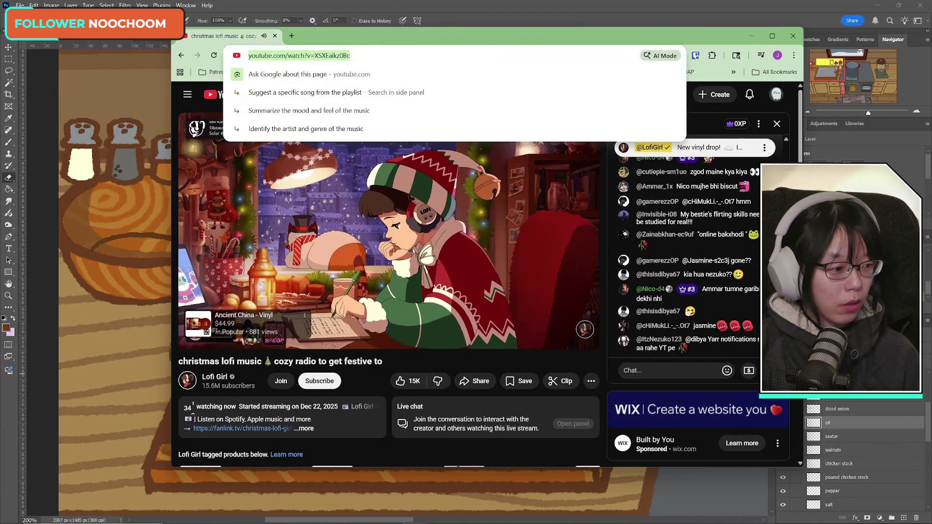
pyautogui.click(670, 4)
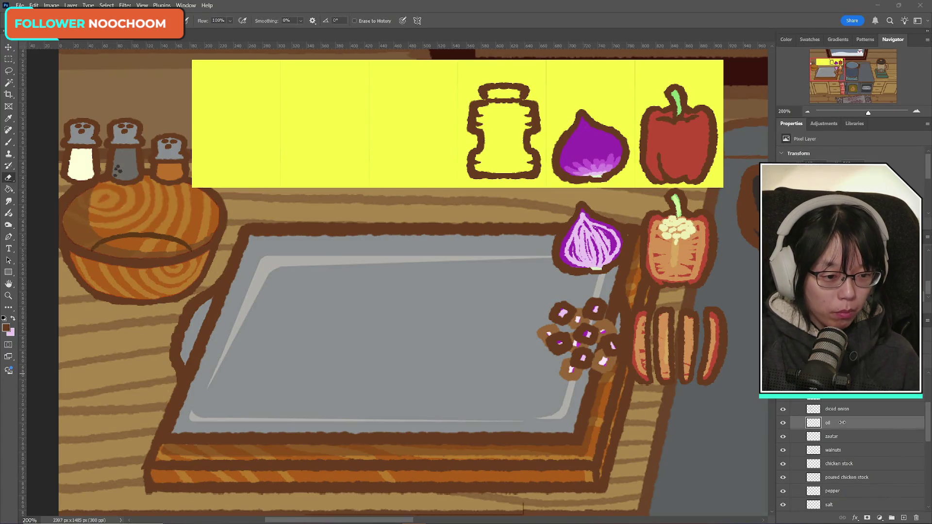
# - Raise the oil bottle, then select its bottom edge and nudge it down to lengthen it
pyautogui.hotkey('ctrl', 't')
pyautogui.moveTo(509, 154); pyautogui.dragTo(509, 140)
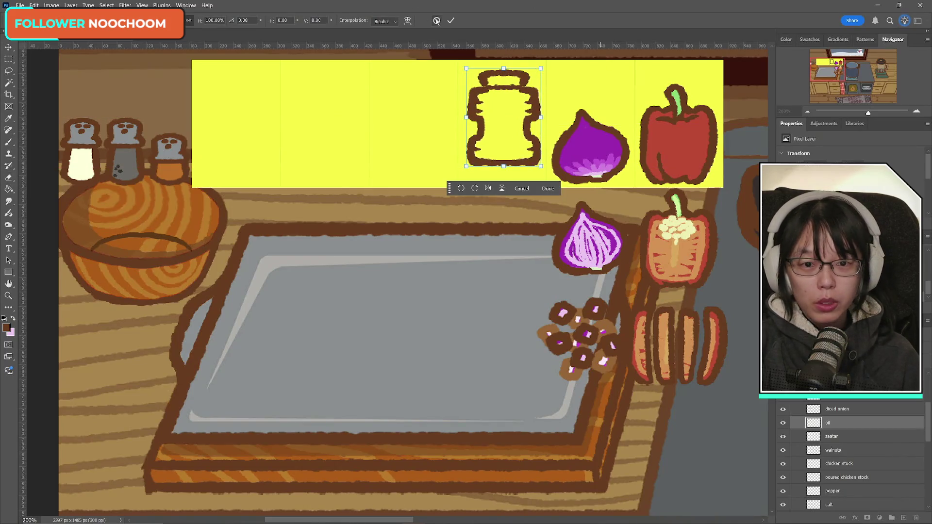
pyautogui.click(453, 22)
pyautogui.press('m')
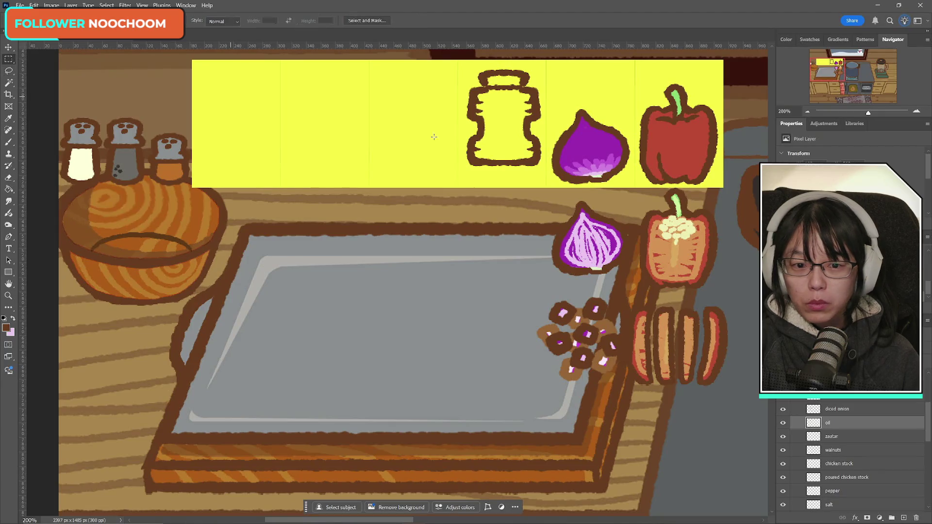
pyautogui.moveTo(460, 152); pyautogui.dragTo(551, 176)
pyautogui.hotkey('ctrl', 't')
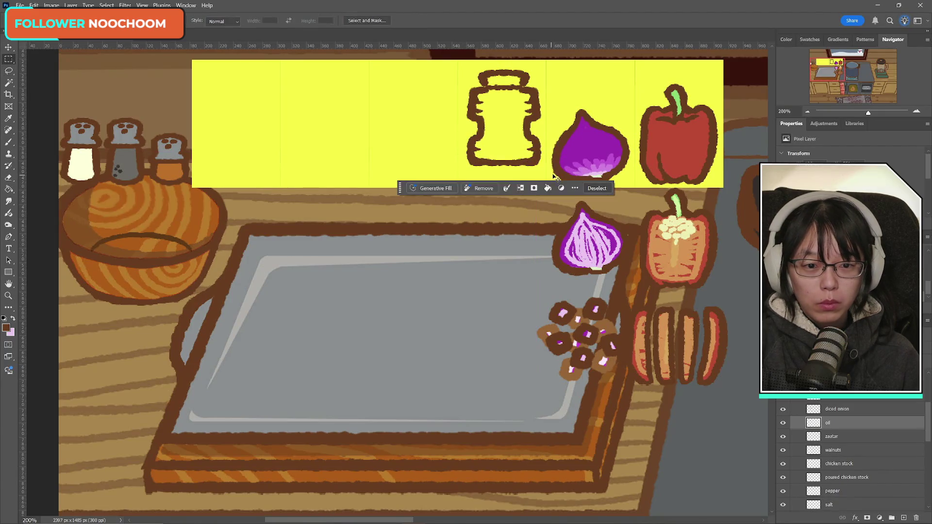
pyautogui.press('Down')
pyautogui.press('Down')
pyautogui.press('Down')
pyautogui.press('Down')
pyautogui.press('Down')
pyautogui.press('Down')
pyautogui.press('Down')
pyautogui.press('Down')
pyautogui.press('Down')
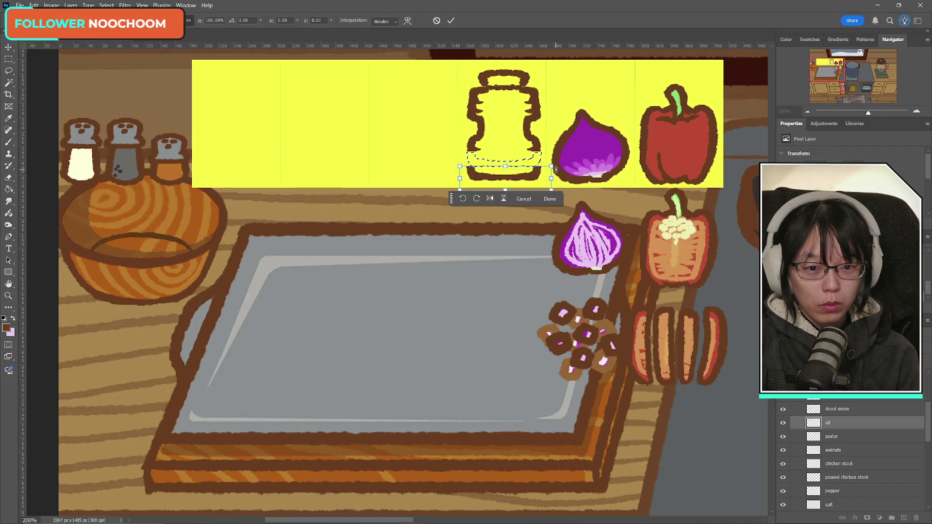
pyautogui.press('Down')
pyautogui.press('Down')
pyautogui.press('Down')
pyautogui.press('Down')
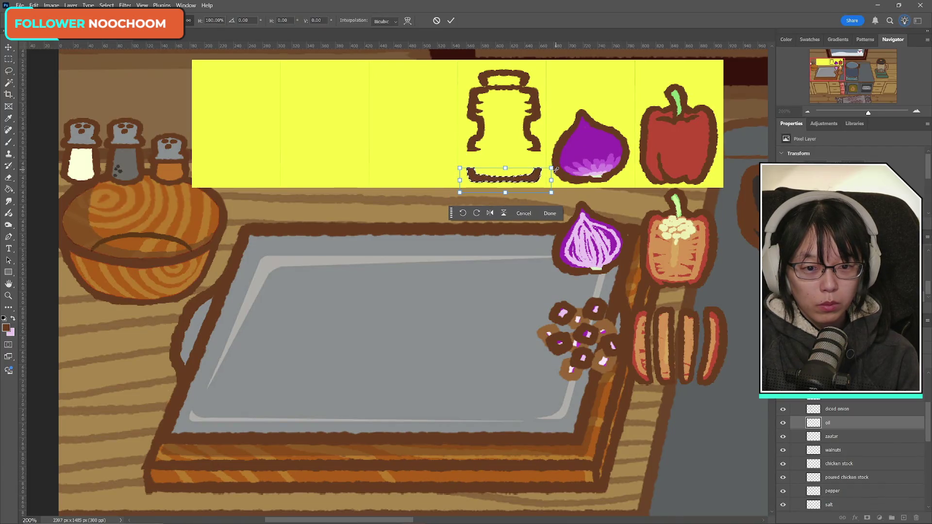
pyautogui.click(452, 20)
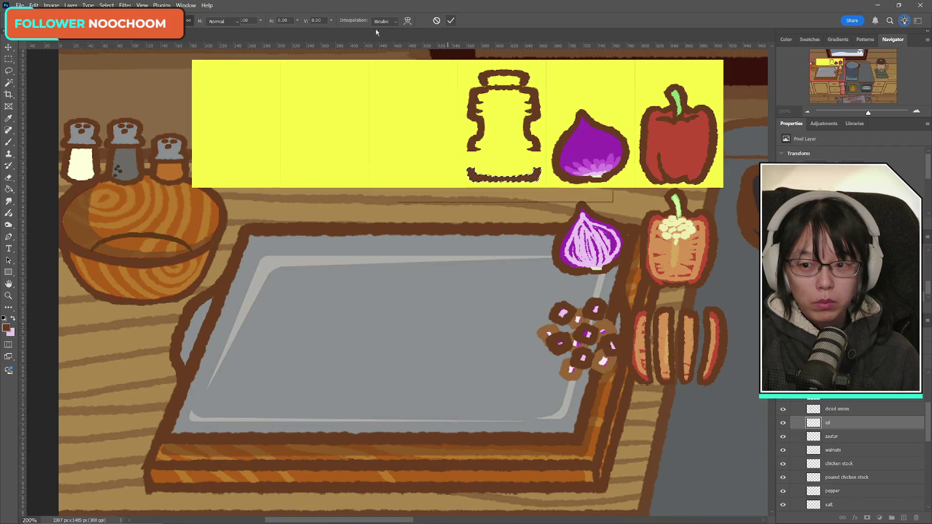
pyautogui.hotkey('ctrl', 'd')
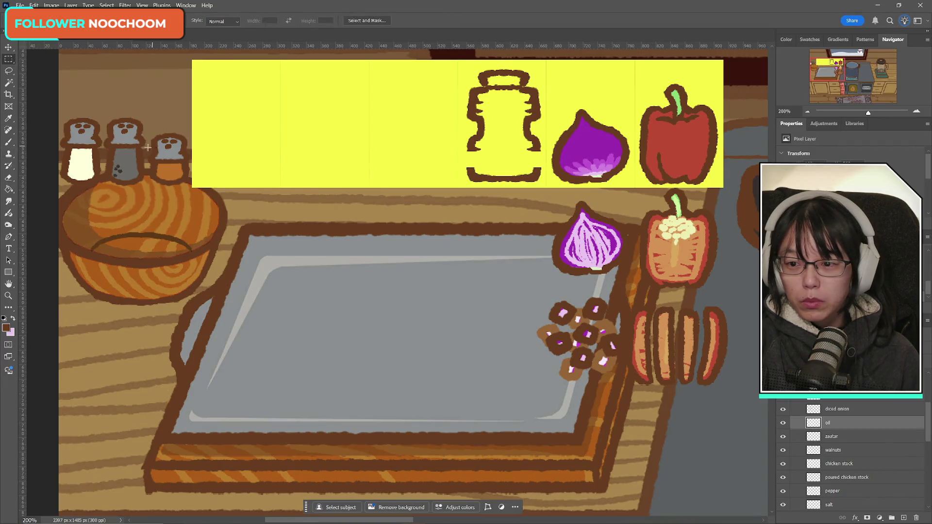
# - Brush in the gaps in the bottle's left and lower-right outline
pyautogui.click(8, 142)
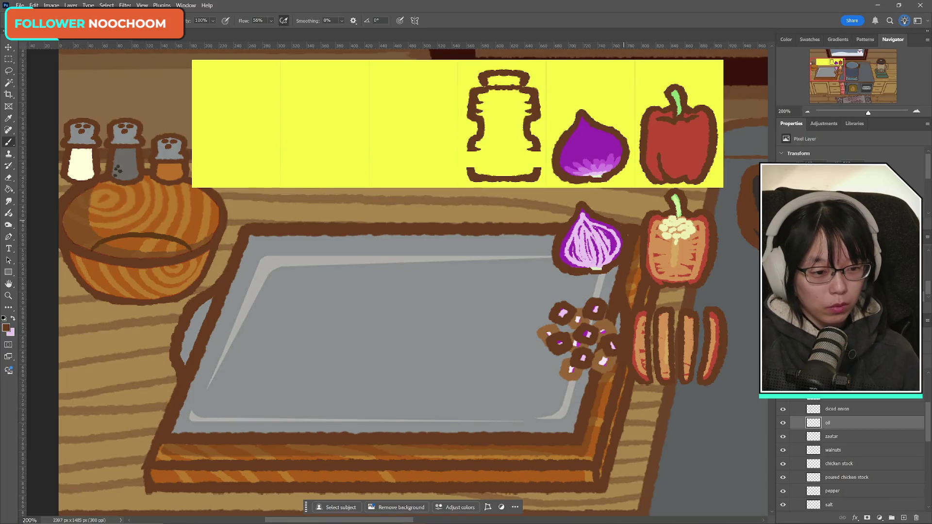
pyautogui.moveTo(472, 145); pyautogui.dragTo(474, 181)
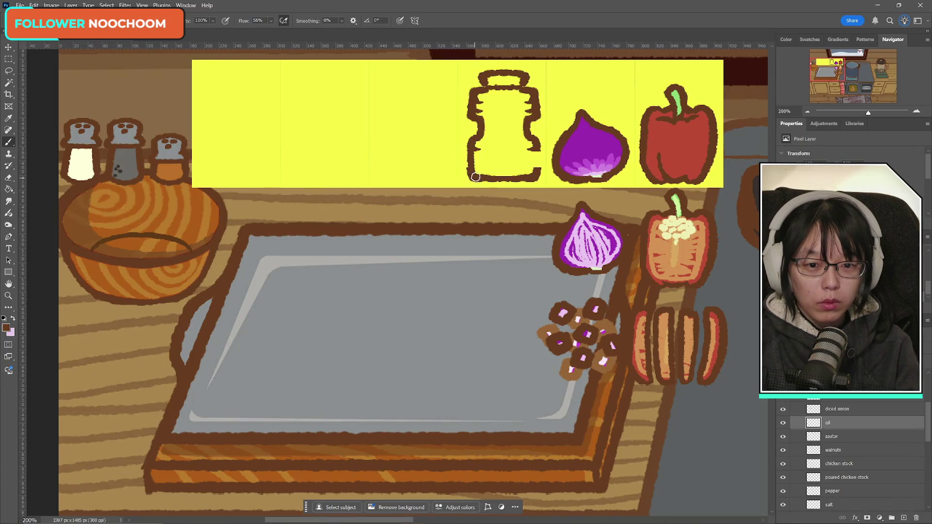
pyautogui.moveTo(536, 145); pyautogui.dragTo(537, 164)
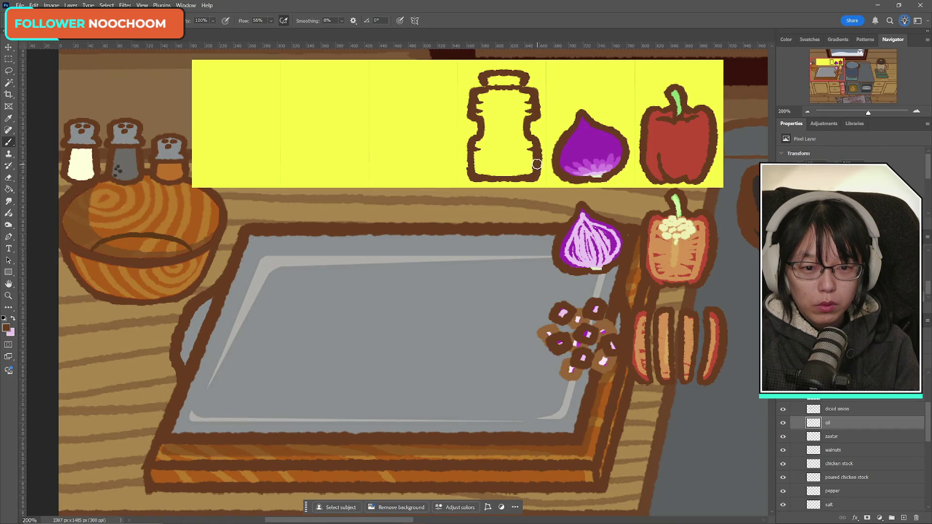
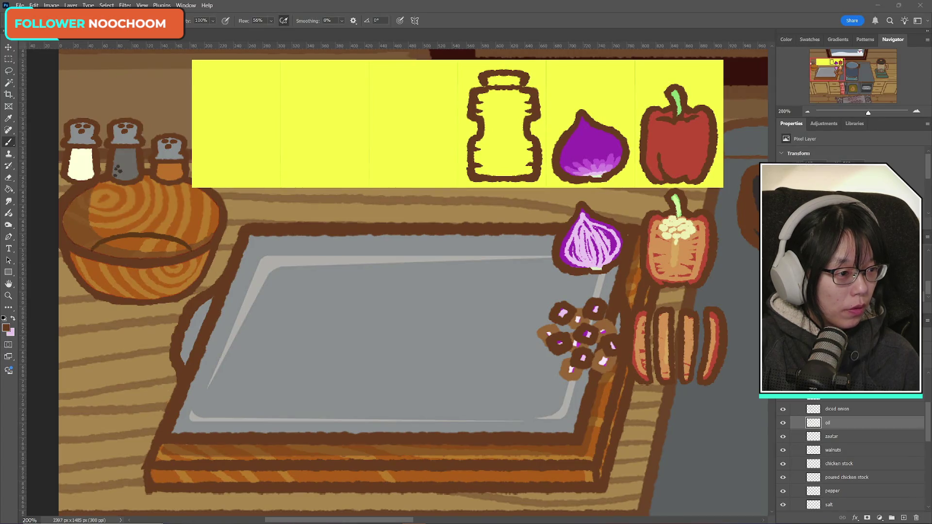
# - Look over cooking-oil reference images, including the Dreamstime image and Creative Fabrica oil jug drawing
pyautogui.hotkey('alt', 'Tab')
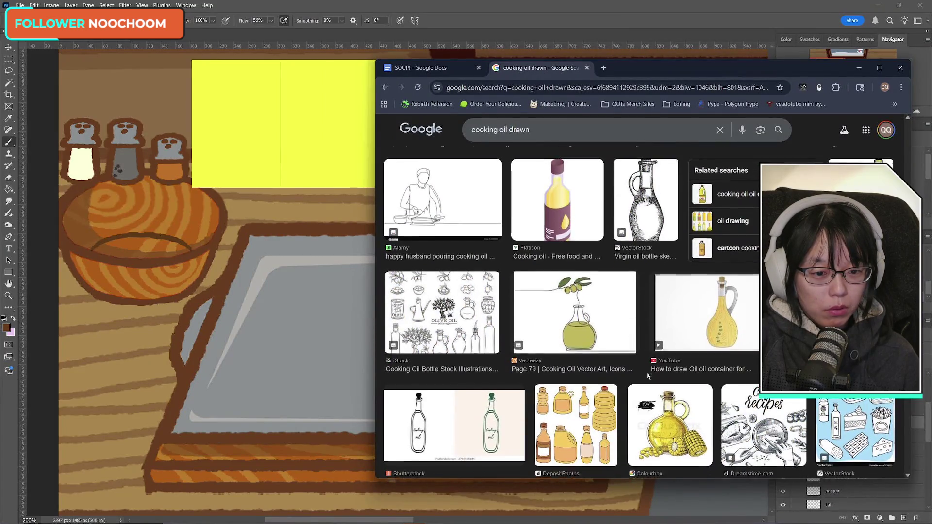
pyautogui.scroll(-1, 648, 375)
pyautogui.scroll(3, 648, 377)
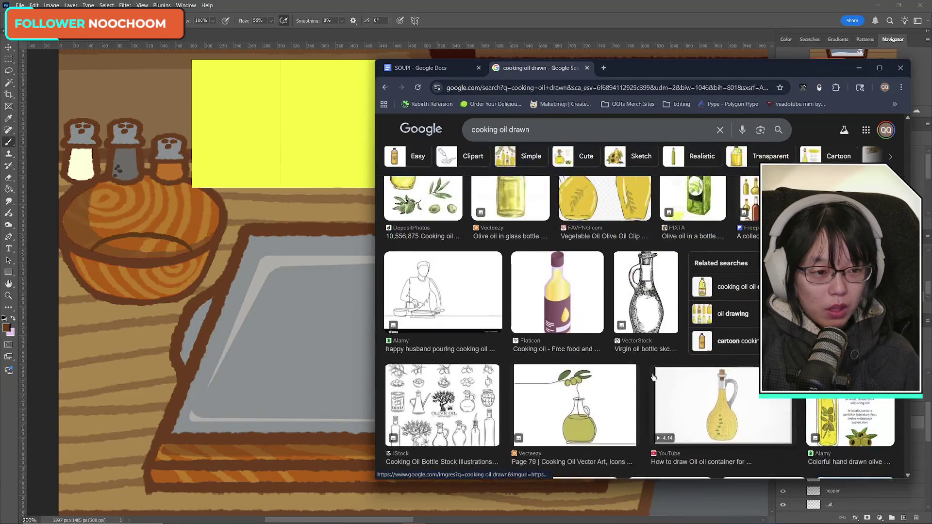
pyautogui.scroll(4, 611, 377)
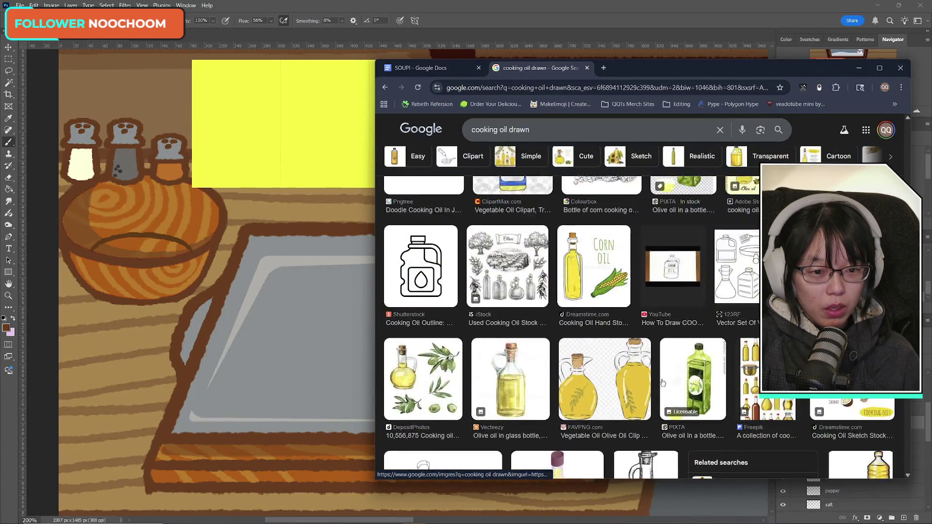
pyautogui.scroll(3, 637, 388)
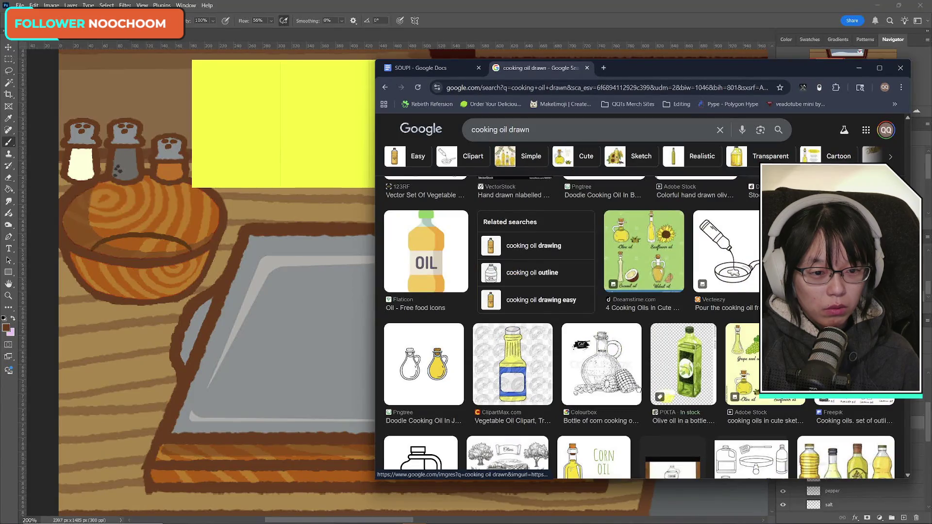
pyautogui.scroll(5, 638, 389)
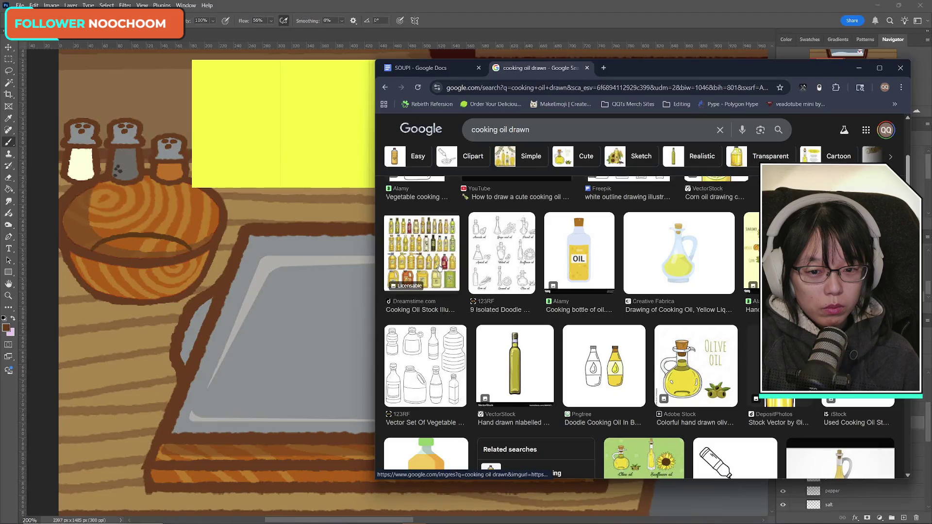
pyautogui.click(439, 267)
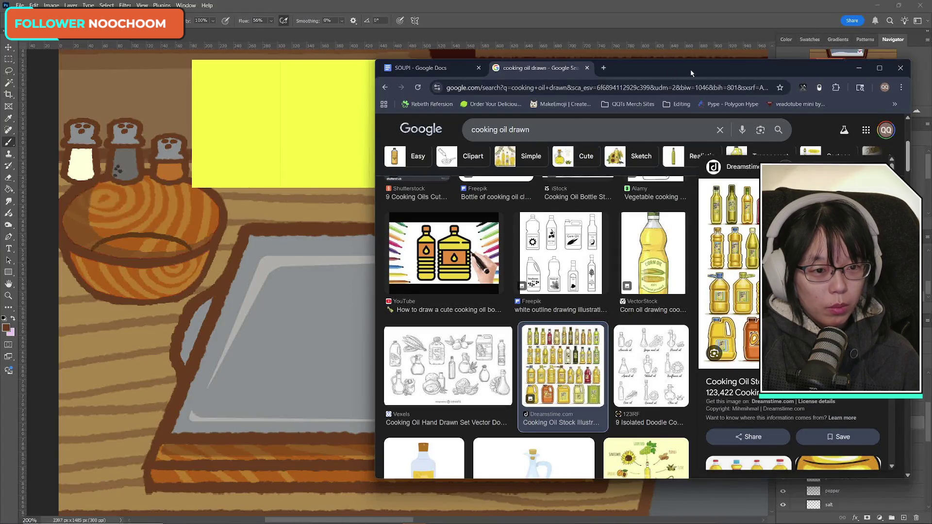
pyautogui.moveTo(692, 73); pyautogui.dragTo(931, 291)
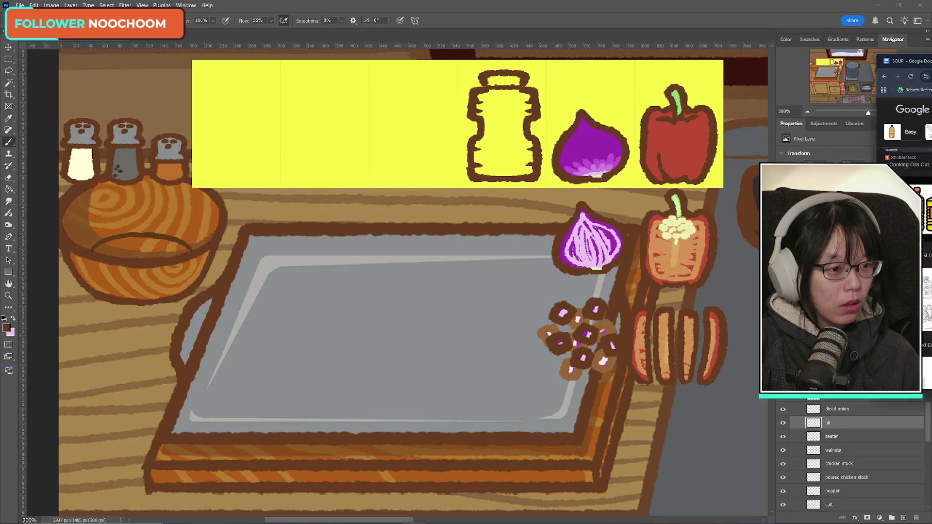
pyautogui.hotkey('alt', 'Tab')
pyautogui.scroll(-5, 605, 345)
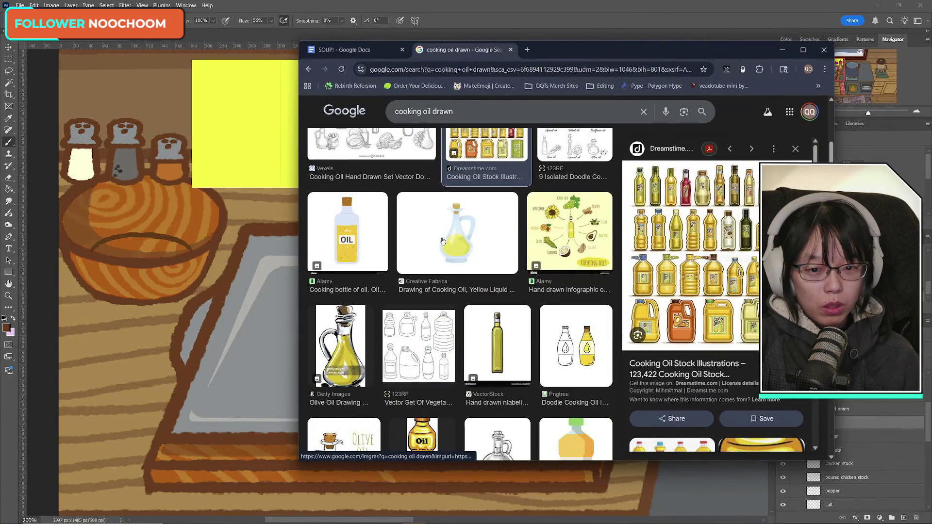
pyautogui.click(444, 242)
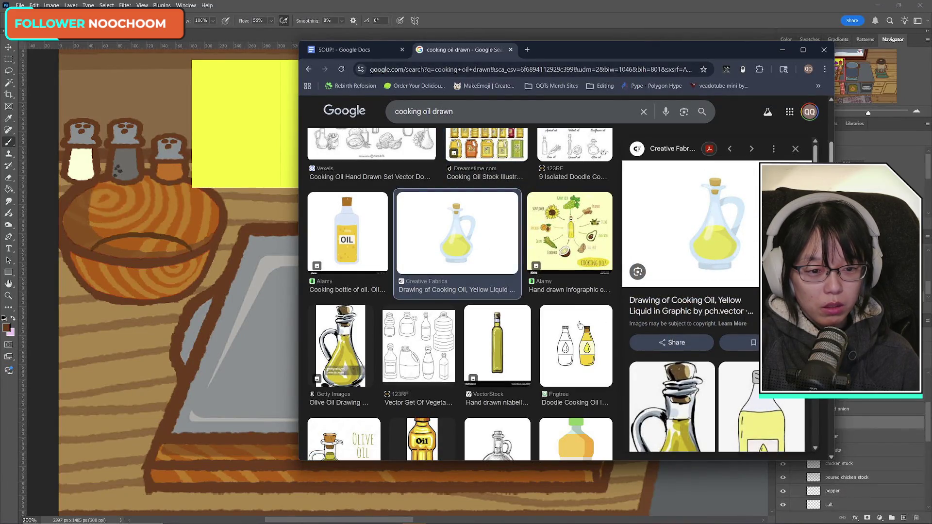
pyautogui.hotkey('alt', 'Tab')
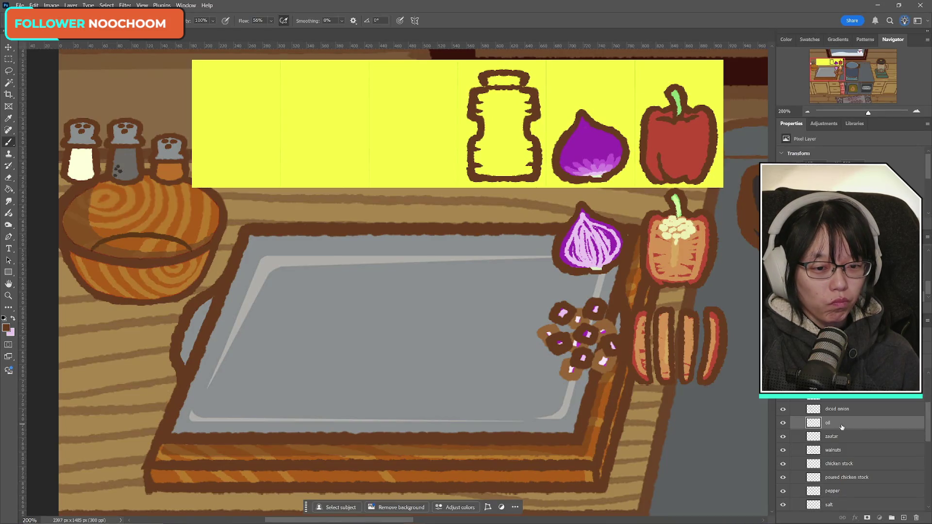
# - Clear the old oil bottle from the yellow bar with a rectangular selection
pyautogui.press('m')
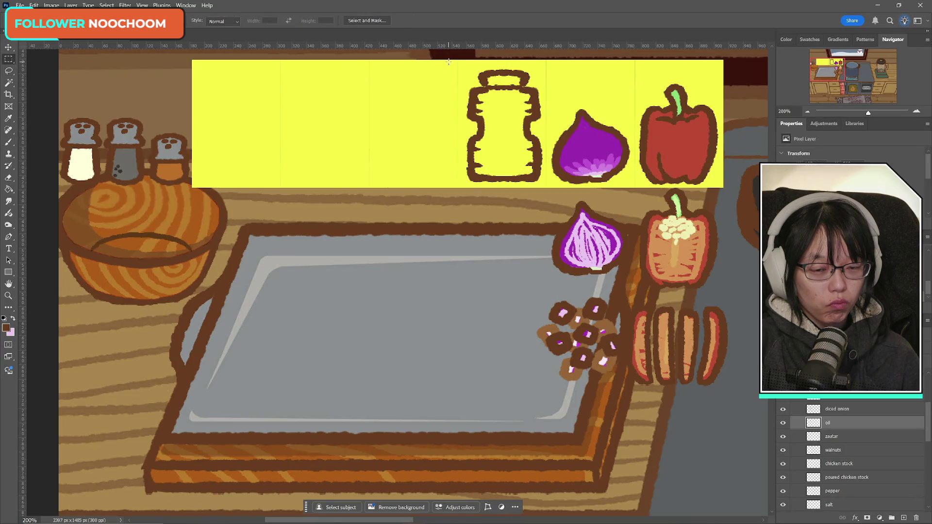
pyautogui.moveTo(449, 61); pyautogui.dragTo(570, 224)
pyautogui.press('Delete')
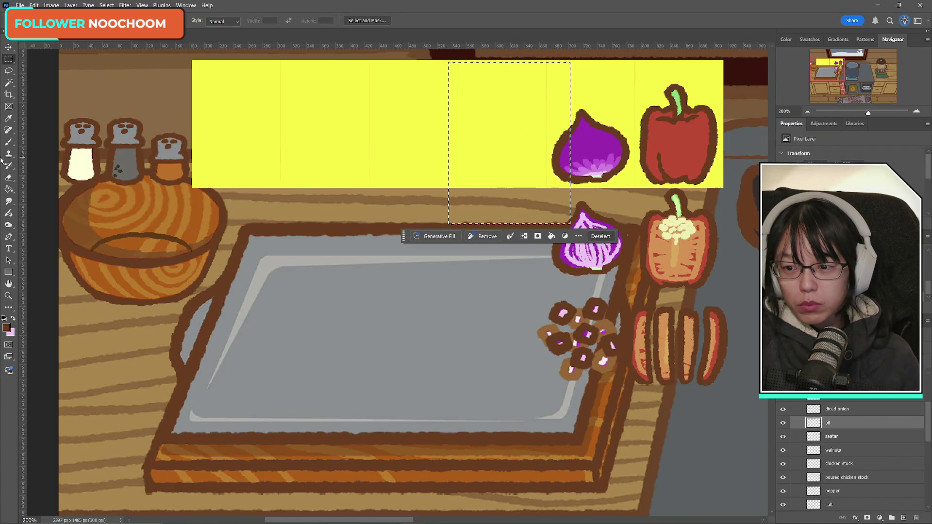
pyautogui.click(8, 141)
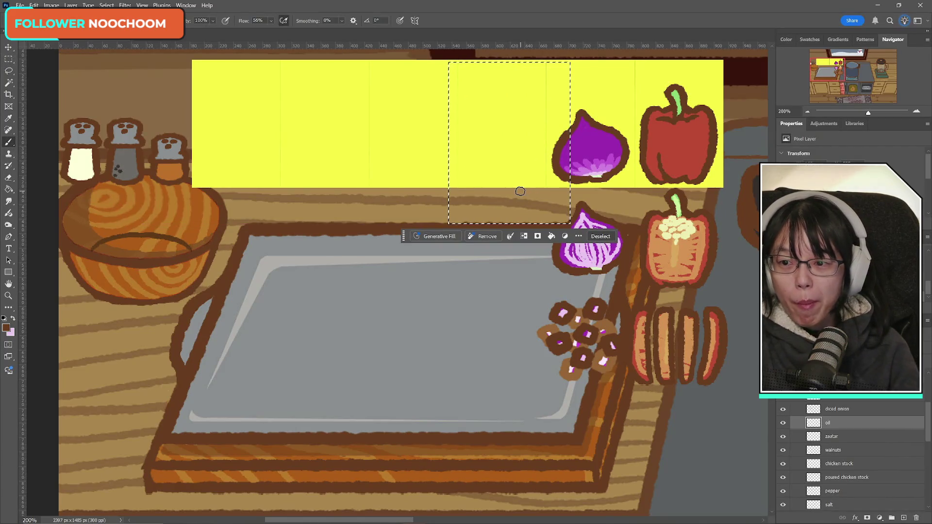
pyautogui.press('m')
pyautogui.hotkey('ctrl', 'd')
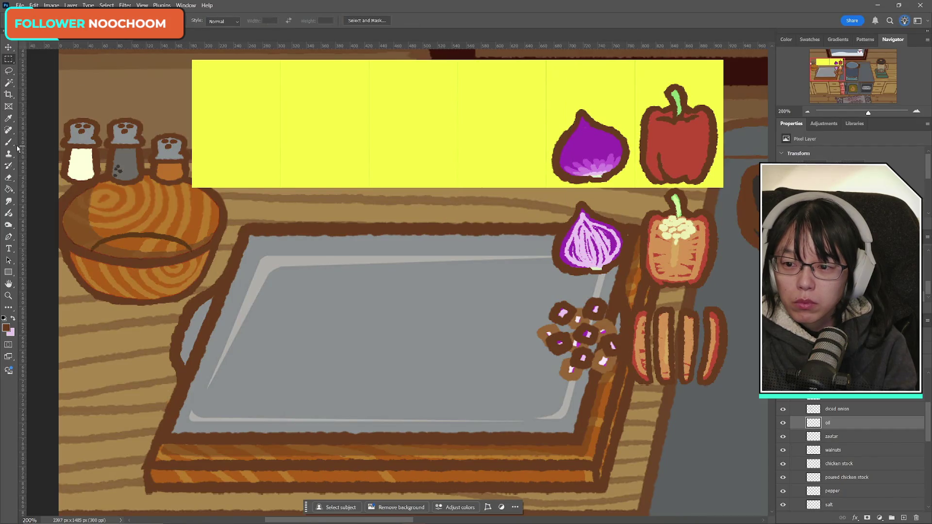
pyautogui.click(8, 142)
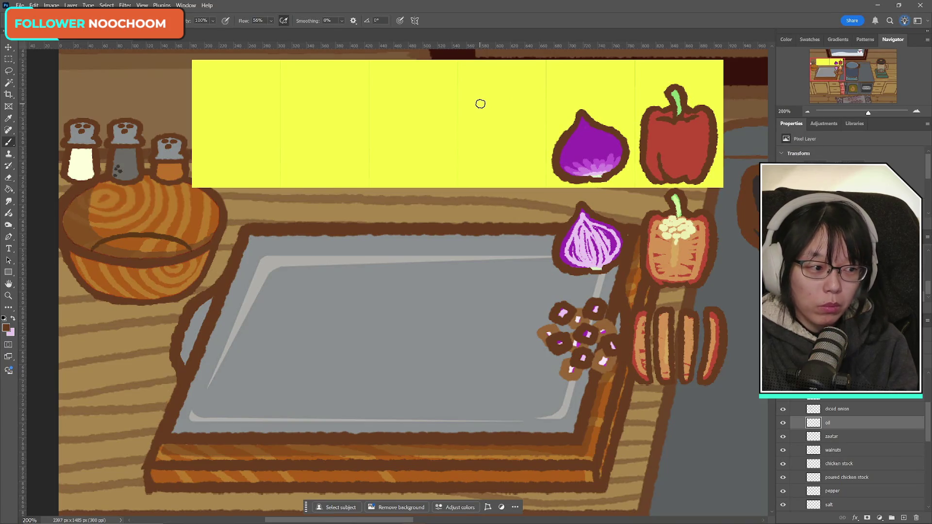
# - Brush the curved left side of the new bottle and duplicate the oil layer
pyautogui.moveTo(487, 103); pyautogui.dragTo(495, 172)
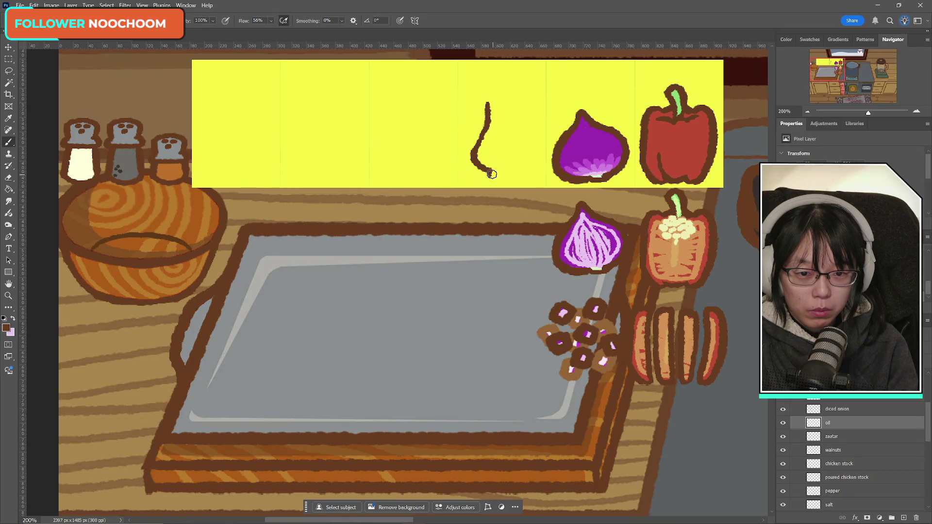
pyautogui.moveTo(490, 175); pyautogui.dragTo(505, 176)
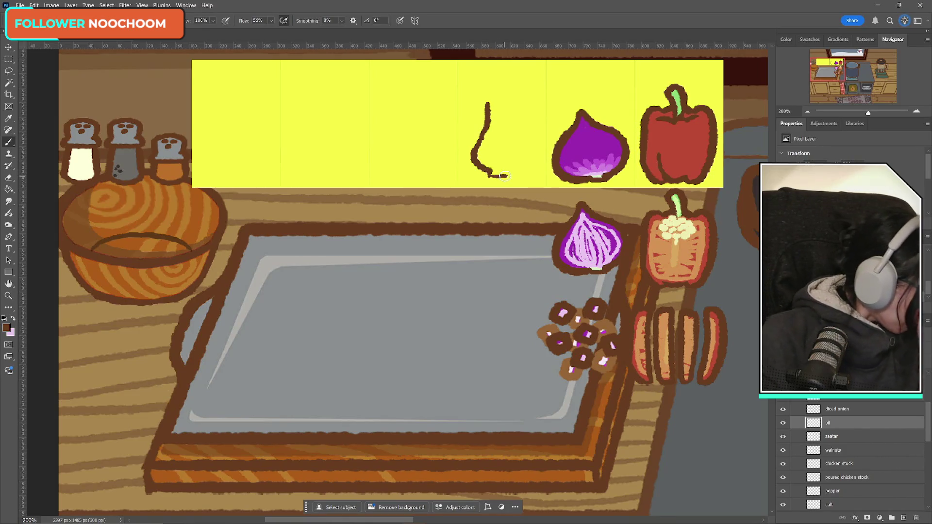
pyautogui.hotkey('ctrl', 'j')
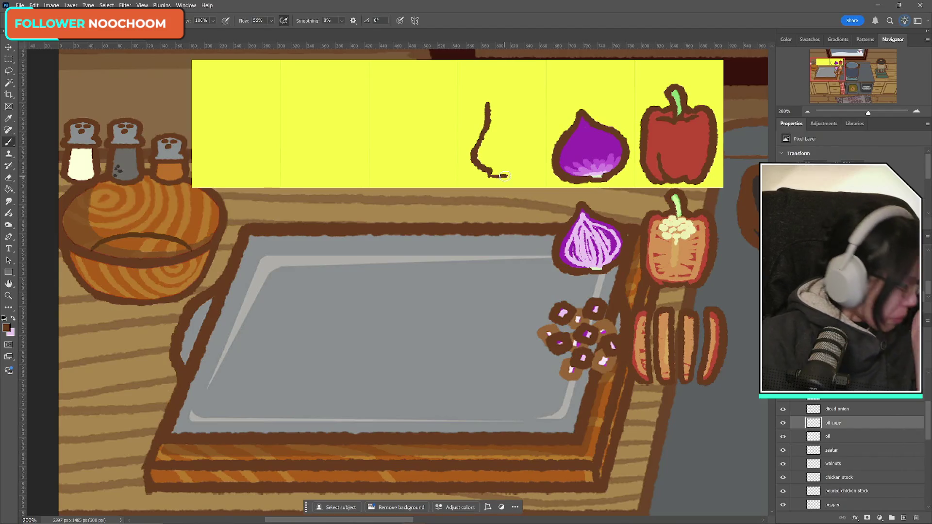
# - Flip the copied curve horizontally and position it as the bottle's right side
pyautogui.hotkey('ctrl', 't')
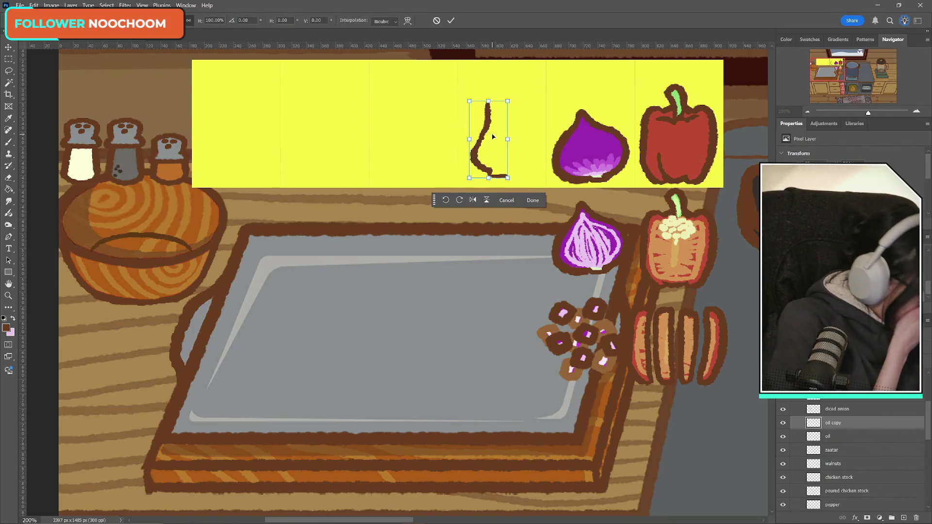
pyautogui.rightClick(493, 139)
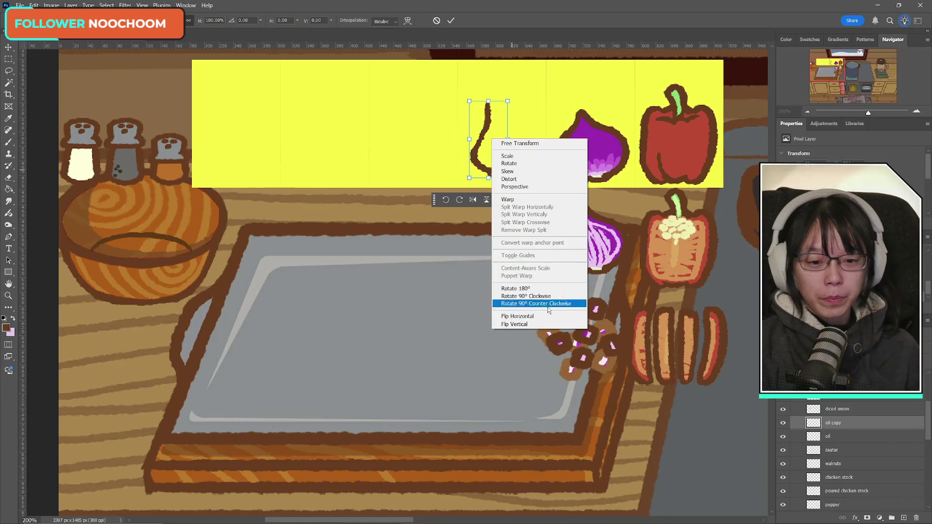
pyautogui.click(515, 318)
pyautogui.moveTo(505, 167); pyautogui.dragTo(512, 143)
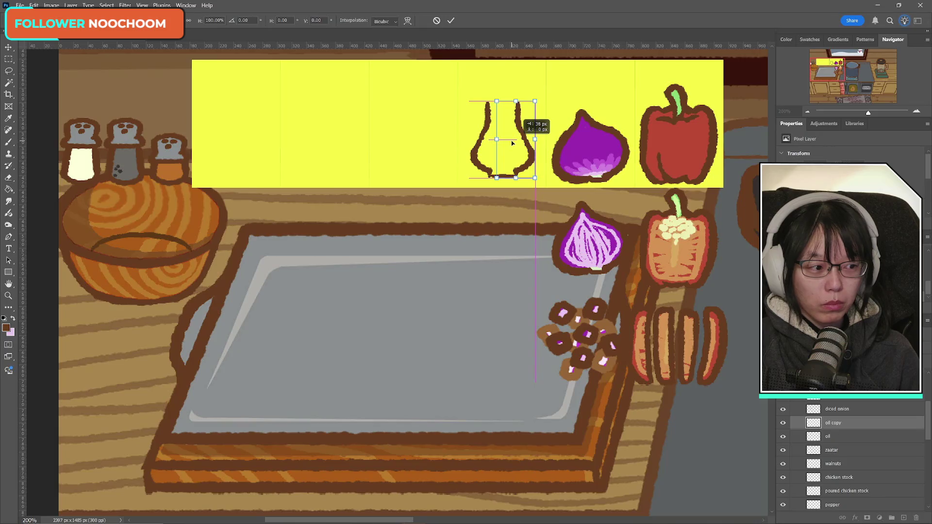
pyautogui.moveTo(516, 143); pyautogui.dragTo(524, 158)
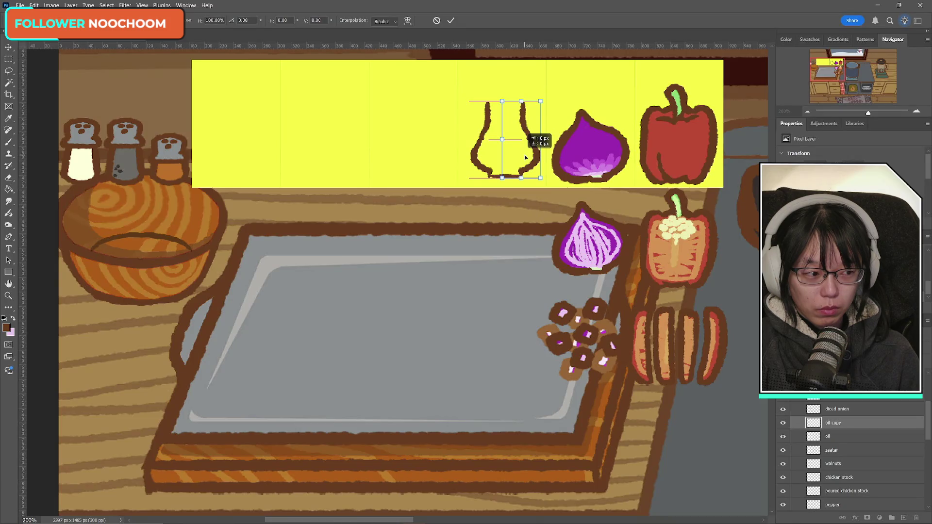
pyautogui.moveTo(526, 157); pyautogui.dragTo(528, 157)
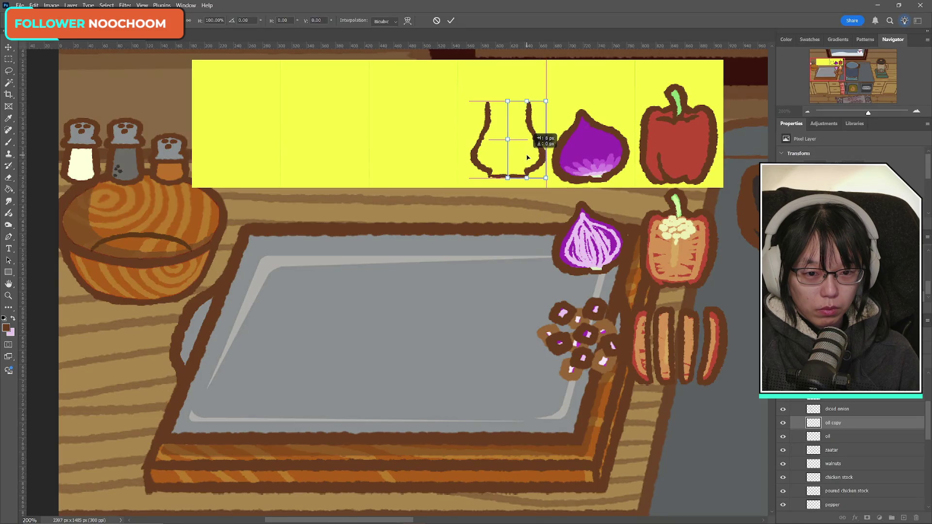
pyautogui.click(452, 21)
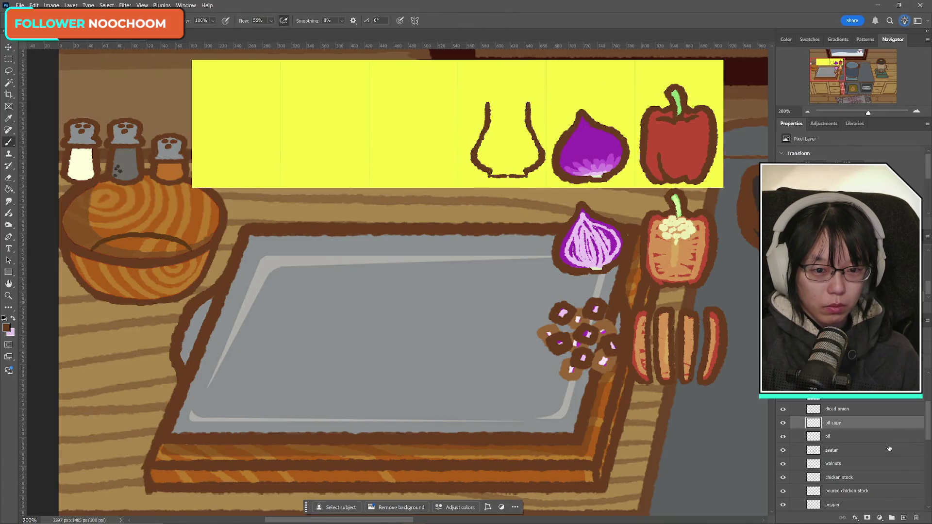
# - Merge the copy into the oil layer and nudge the bottle outline into place
pyautogui.hotkey('ctrl', 'e')
pyautogui.hotkey('ctrl', 't')
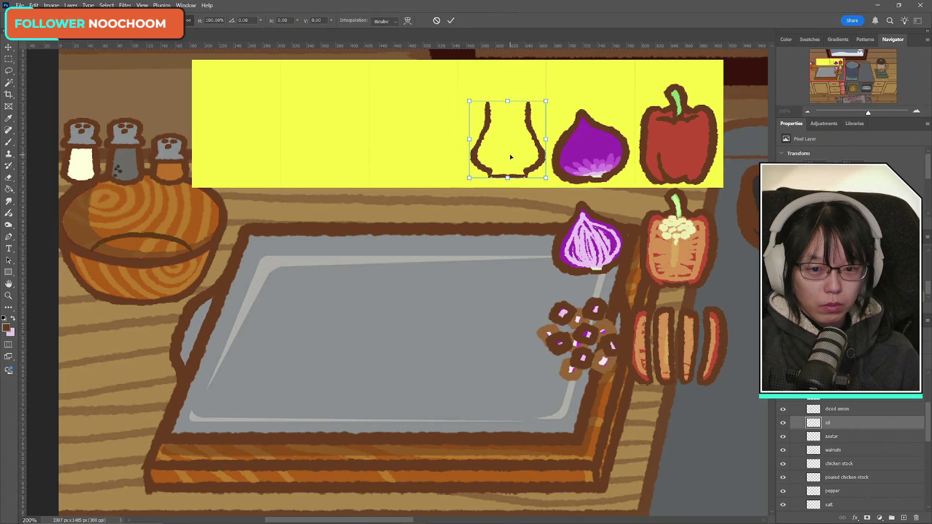
pyautogui.moveTo(501, 158); pyautogui.dragTo(505, 158)
pyautogui.click(452, 20)
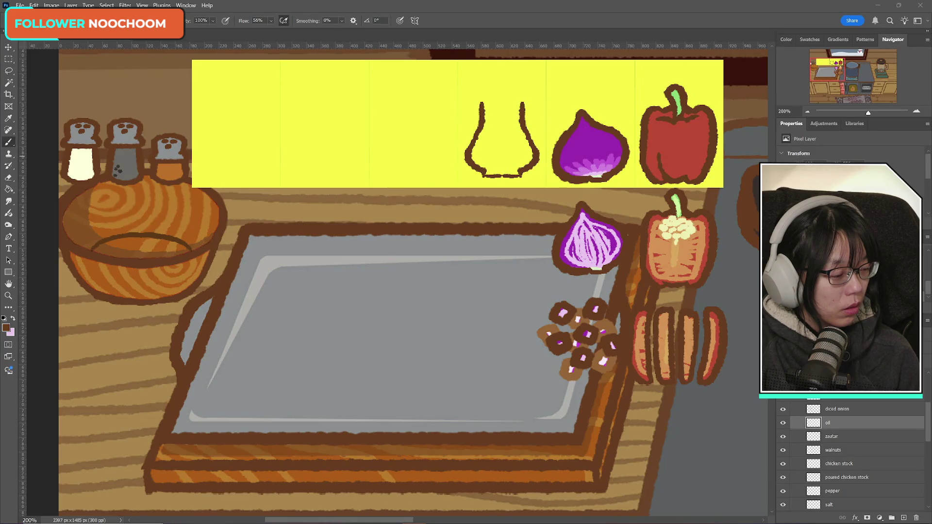
# - Try a thicker bottom stroke, undo it, and lengthen the stroke in the bottle's neck
pyautogui.click(9, 144)
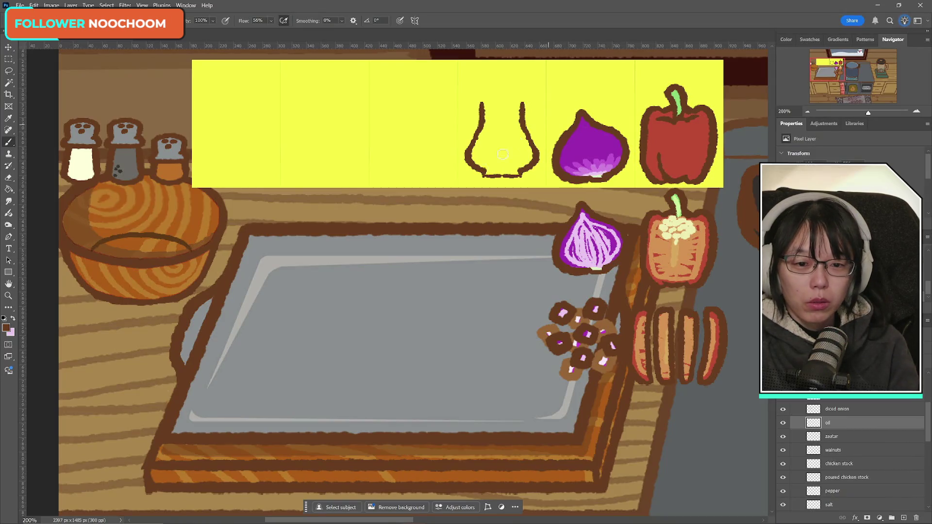
pyautogui.moveTo(481, 176); pyautogui.dragTo(518, 177)
pyautogui.hotkey('ctrl', 'z')
pyautogui.hotkey('ctrl', 'z')
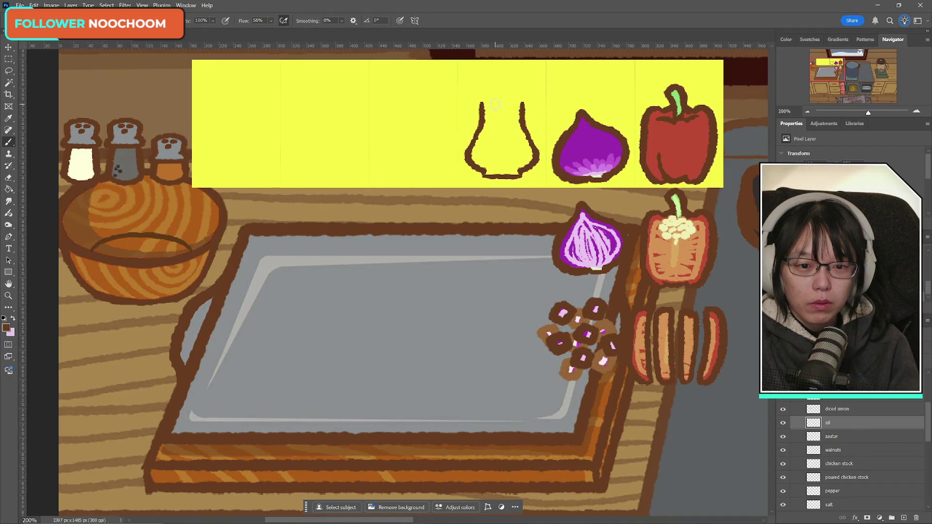
pyautogui.moveTo(493, 103); pyautogui.dragTo(475, 144)
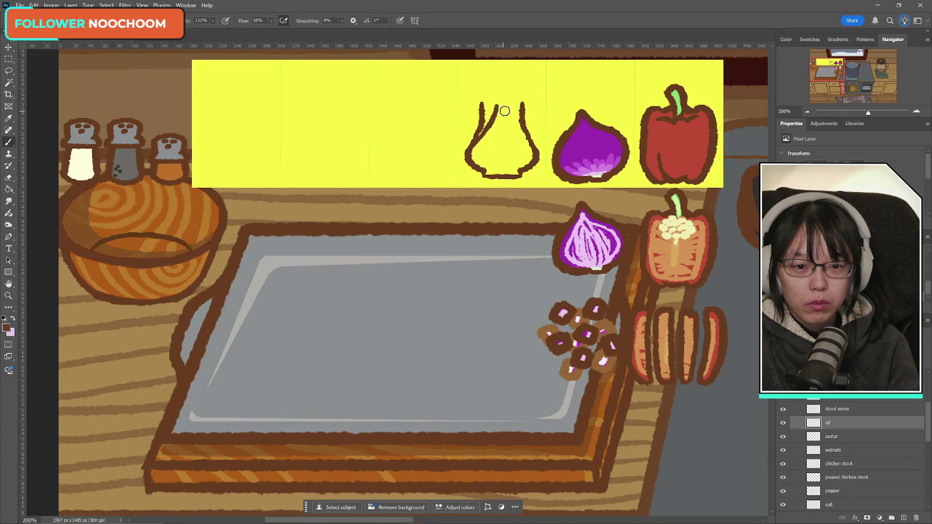
# - Erase the top of the outline's left stroke and duplicate the oil outline layer
pyautogui.click(8, 177)
pyautogui.moveTo(483, 121); pyautogui.dragTo(484, 106)
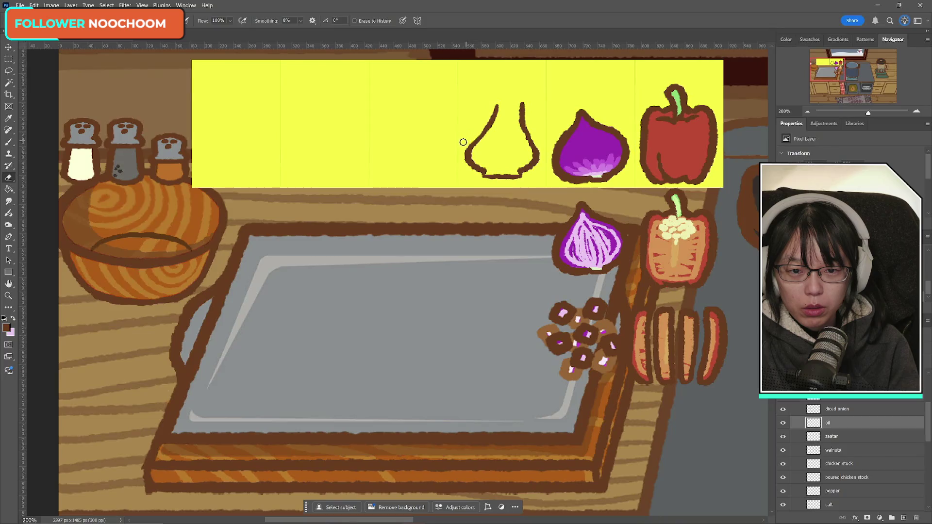
pyautogui.click(8, 142)
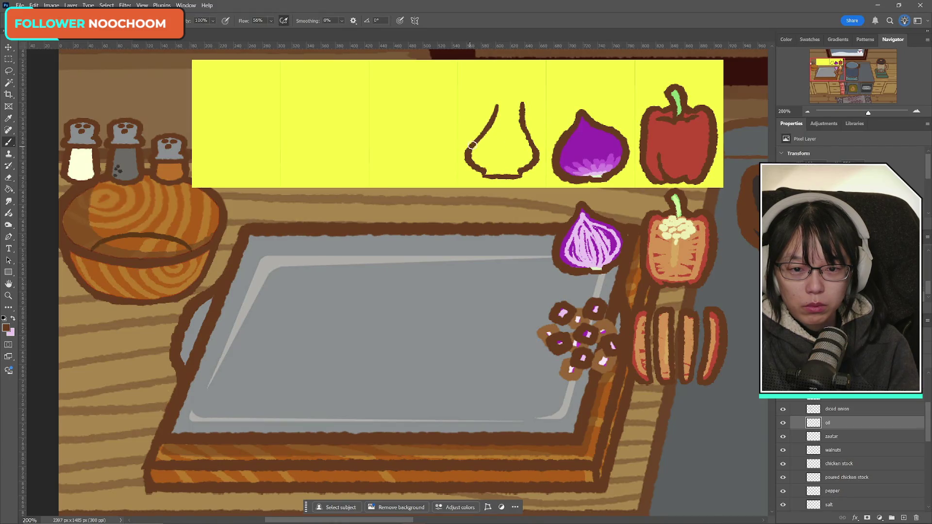
pyautogui.hotkey('ctrl', 'j')
pyautogui.hotkey('ctrl', 't')
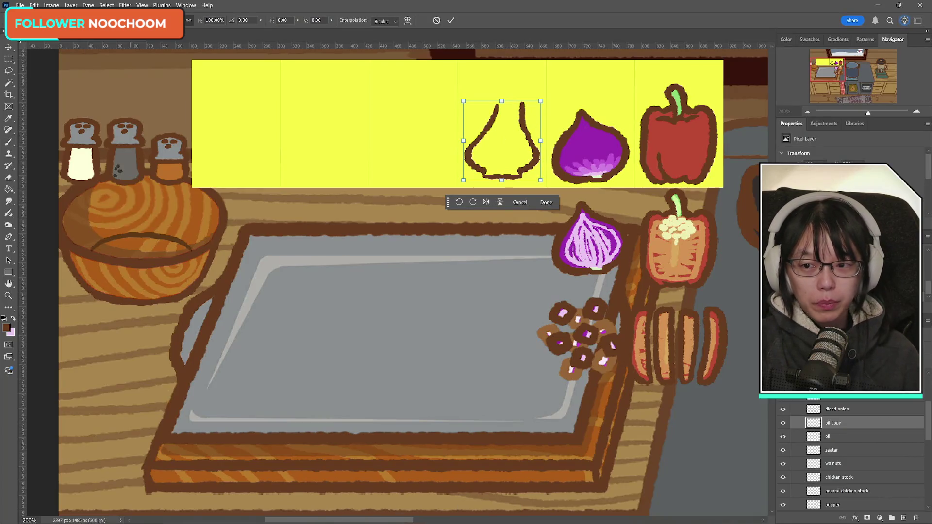
pyautogui.click(8, 59)
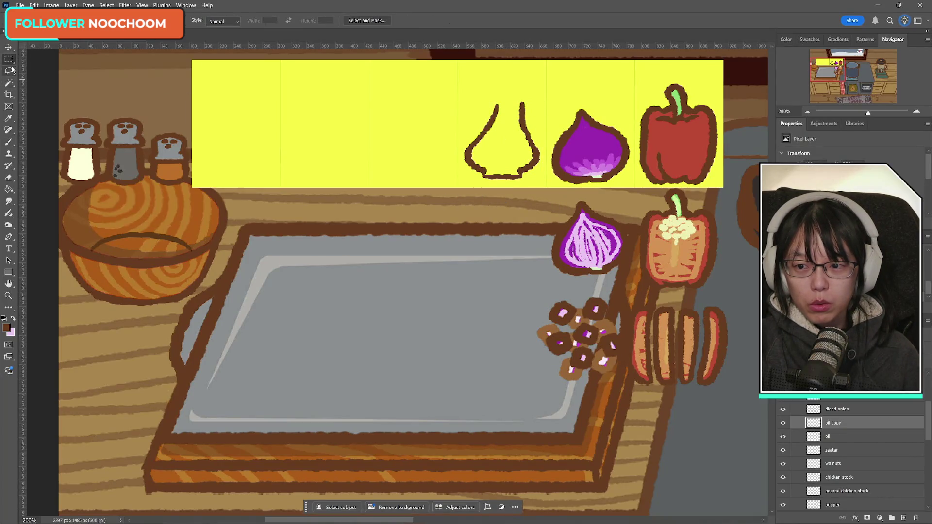
# - Select the outline's right half and delete the extra oil copy layer
pyautogui.moveTo(504, 87); pyautogui.dragTo(557, 190)
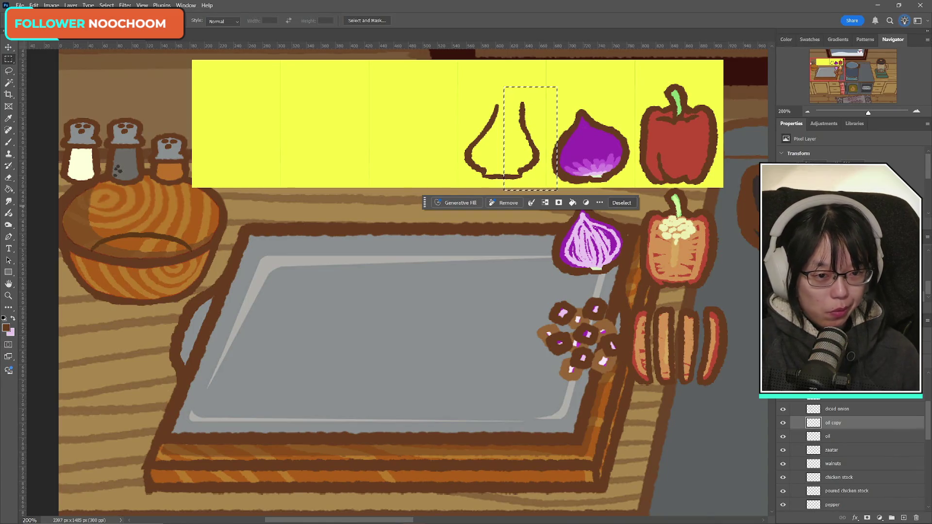
pyautogui.click(916, 518)
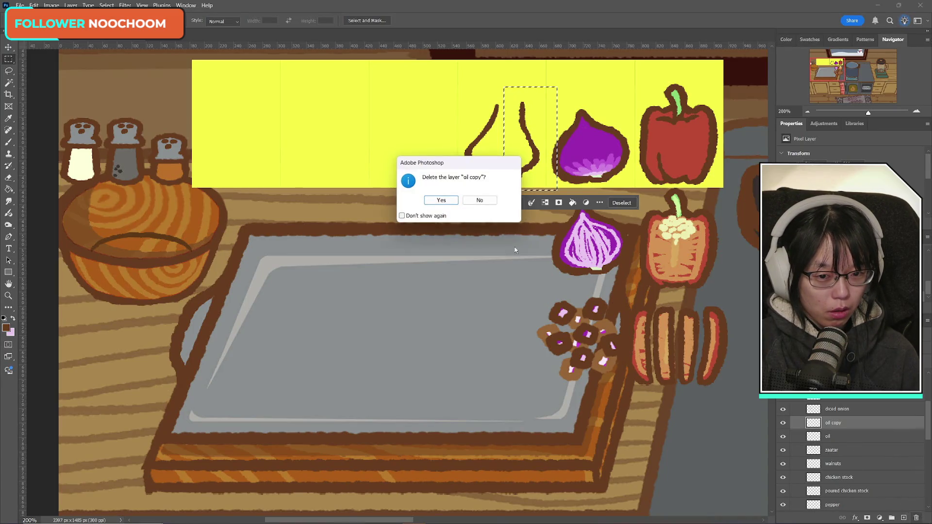
pyautogui.click(442, 200)
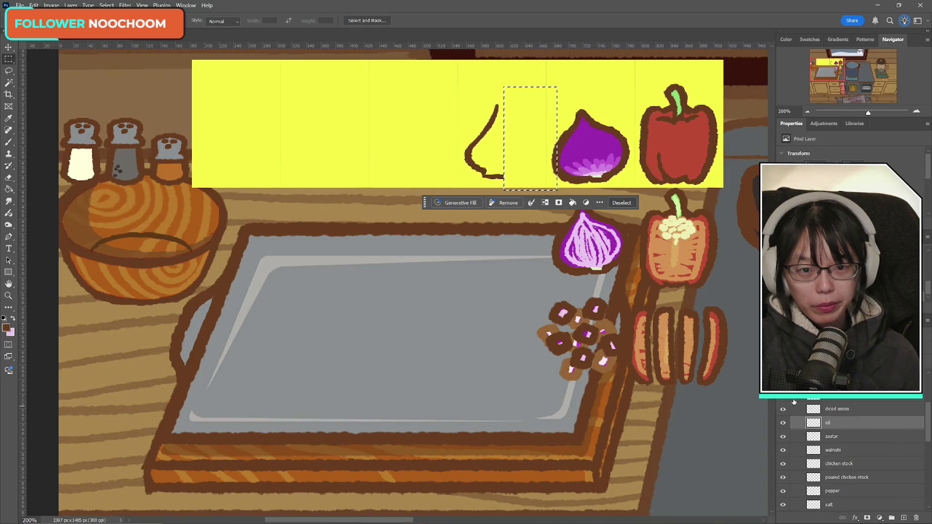
pyautogui.hotkey('ctrl', 'd')
# - Duplicate the left half, flip it horizontally, and move it right to close the shape
pyautogui.hotkey('ctrl', 'j')
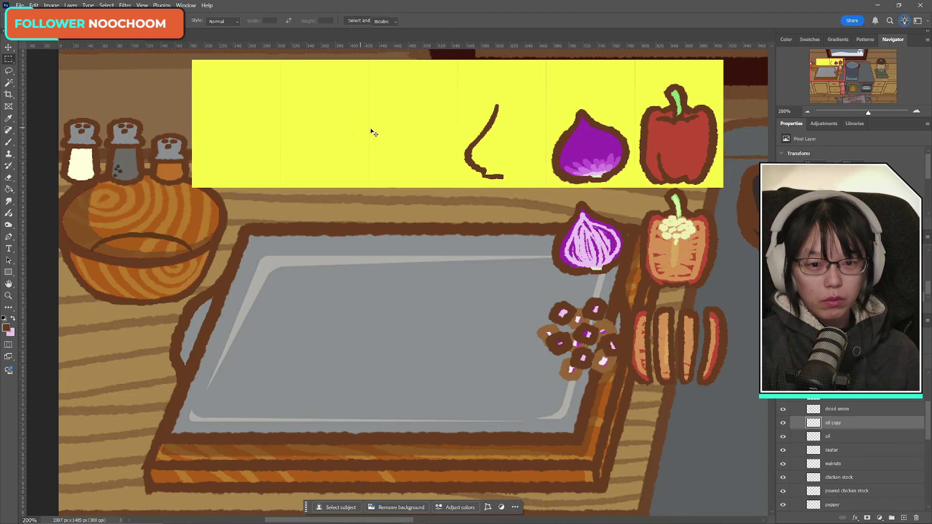
pyautogui.hotkey('ctrl', 't')
pyautogui.rightClick(484, 145)
pyautogui.click(510, 323)
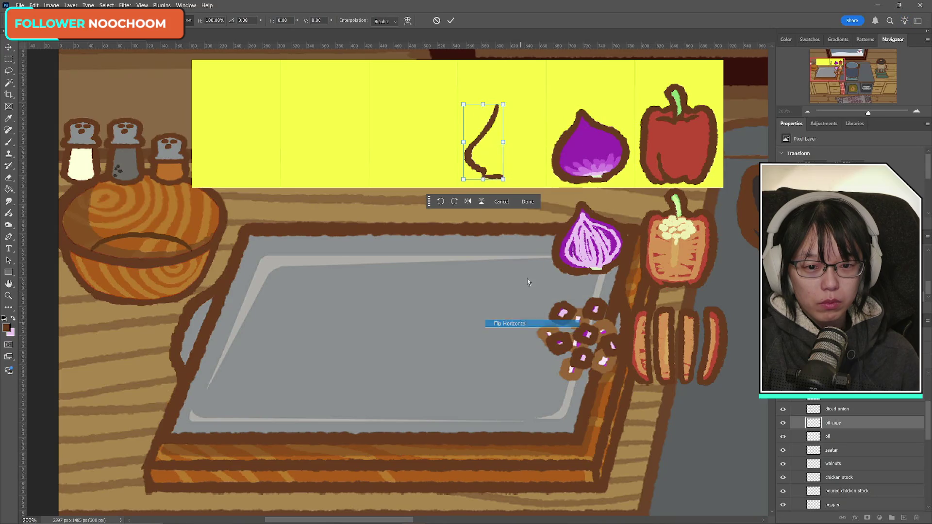
pyautogui.moveTo(492, 149); pyautogui.dragTo(518, 149)
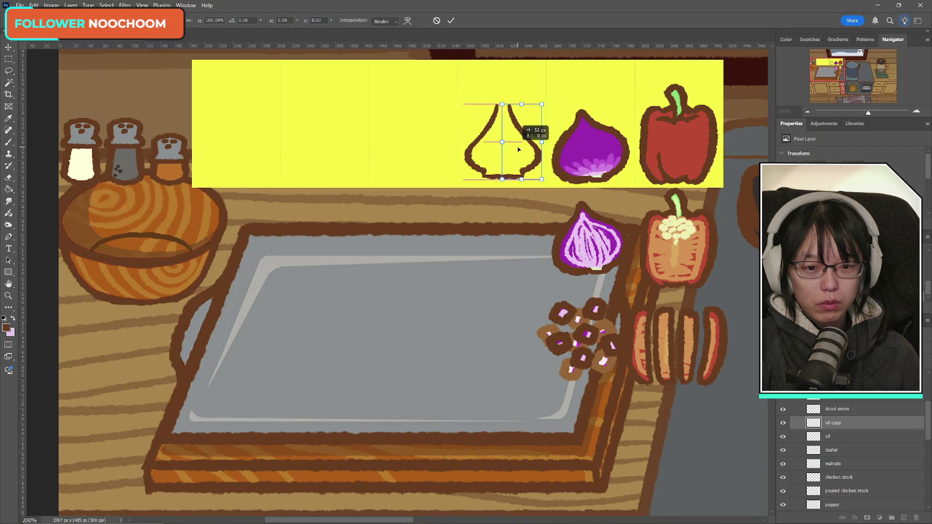
pyautogui.click(451, 20)
pyautogui.press('Delete')
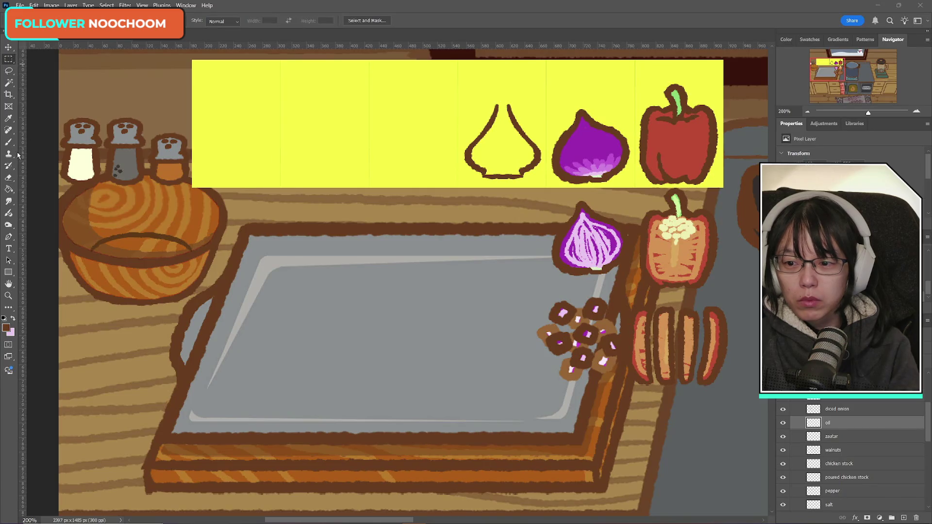
# - Brush both sides of the jug's neck upward toward the cap
pyautogui.press('b')
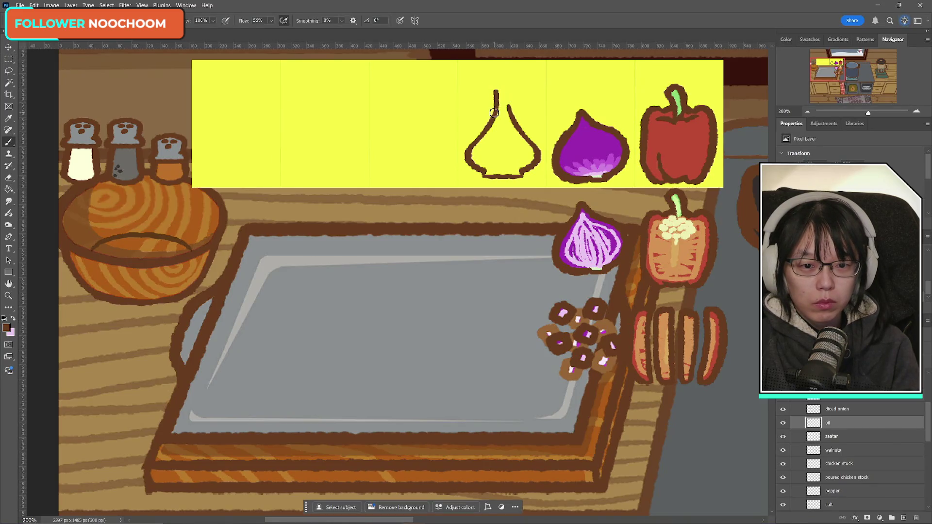
pyautogui.moveTo(496, 91); pyautogui.dragTo(496, 105)
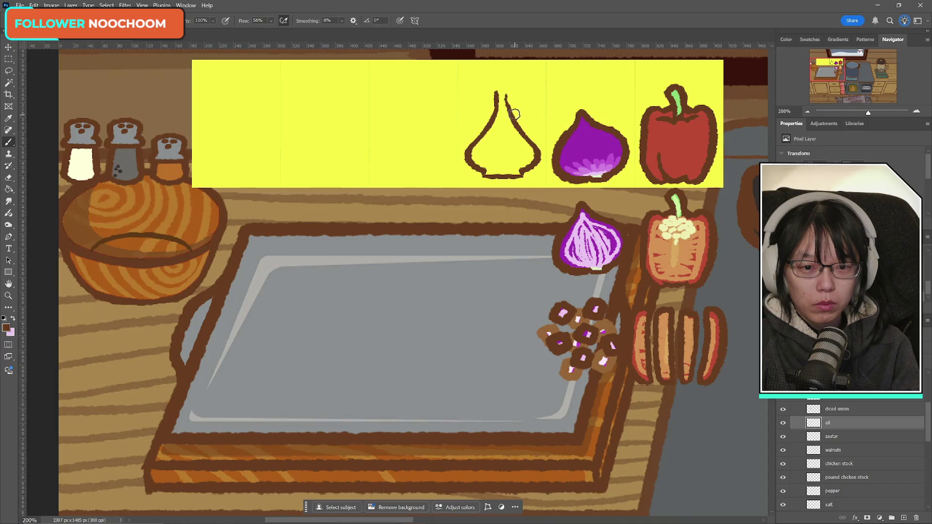
pyautogui.moveTo(510, 91); pyautogui.dragTo(509, 105)
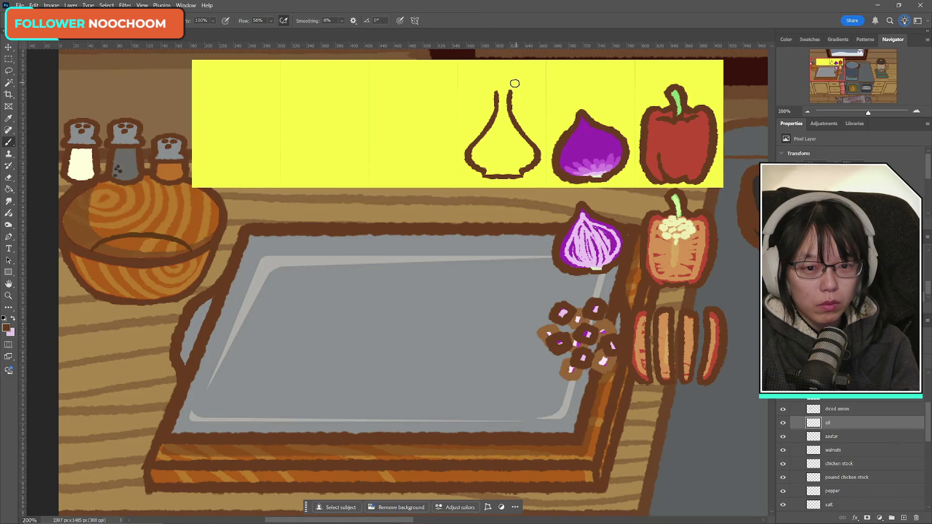
pyautogui.moveTo(510, 94)
pyautogui.mouseDown()
pyautogui.moveTo(520, 81)
pyautogui.moveTo(510, 79)
pyautogui.mouseUp()
pyautogui.hotkey('ctrl', 'z')
pyautogui.hotkey('ctrl', 'z')
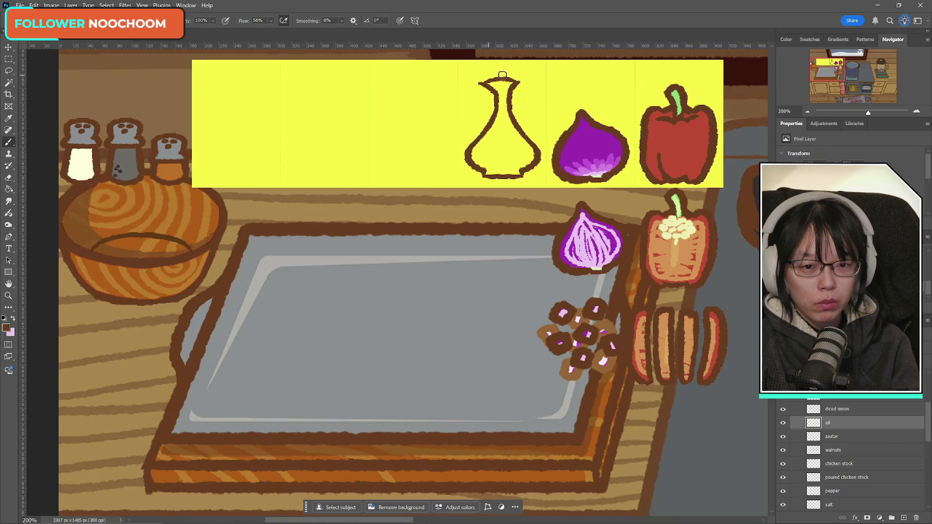
# - Draw the jug's curved handle, redrawing it until it fits
pyautogui.moveTo(514, 93)
pyautogui.mouseDown()
pyautogui.moveTo(533, 116)
pyautogui.moveTo(526, 134)
pyautogui.mouseUp()
pyautogui.hotkey('ctrl', 'z')
pyautogui.hotkey('ctrl', 'z')
pyautogui.moveTo(513, 99)
pyautogui.mouseDown()
pyautogui.moveTo(534, 122)
pyautogui.moveTo(531, 99)
pyautogui.moveTo(533, 146)
pyautogui.mouseUp()
pyautogui.hotkey('ctrl', 'z')
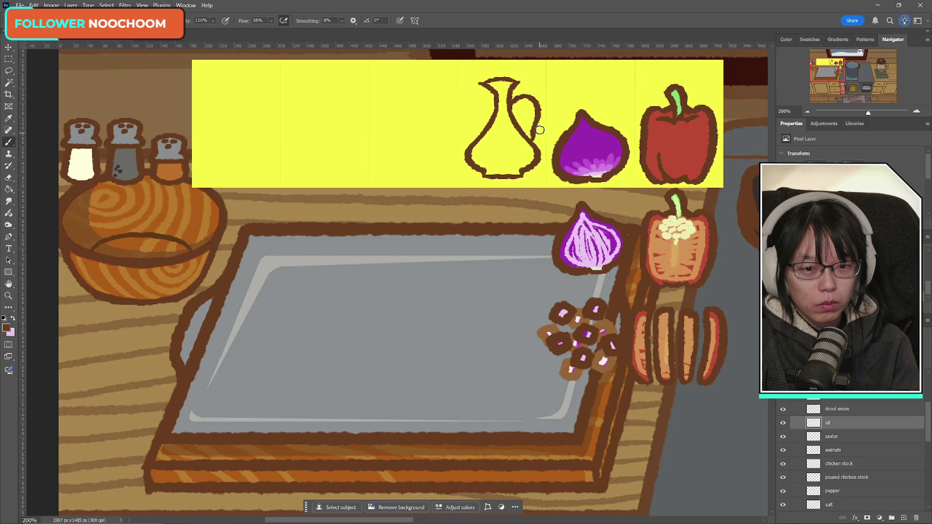
pyautogui.moveTo(514, 109); pyautogui.dragTo(528, 138)
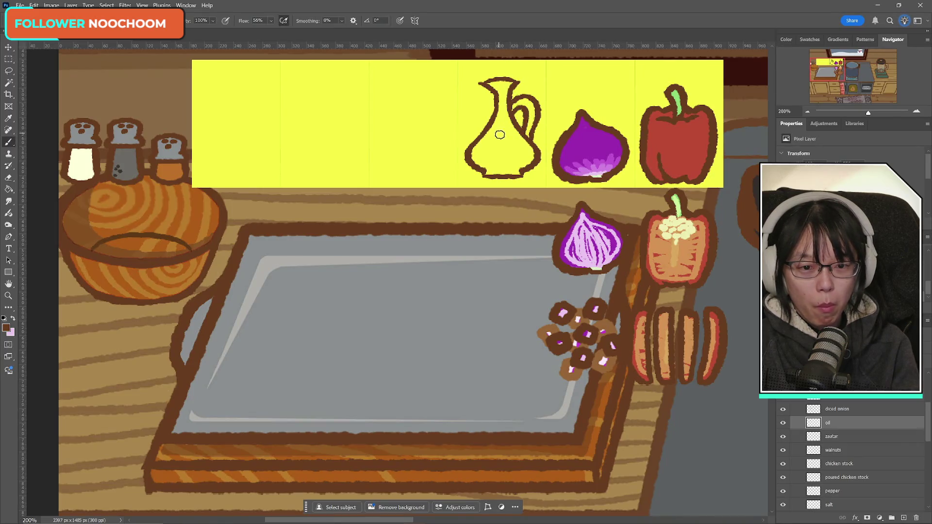
# - Draw the wavy oil line low across the bottle
pyautogui.moveTo(486, 133); pyautogui.dragTo(517, 131)
pyautogui.hotkey('ctrl', 'z')
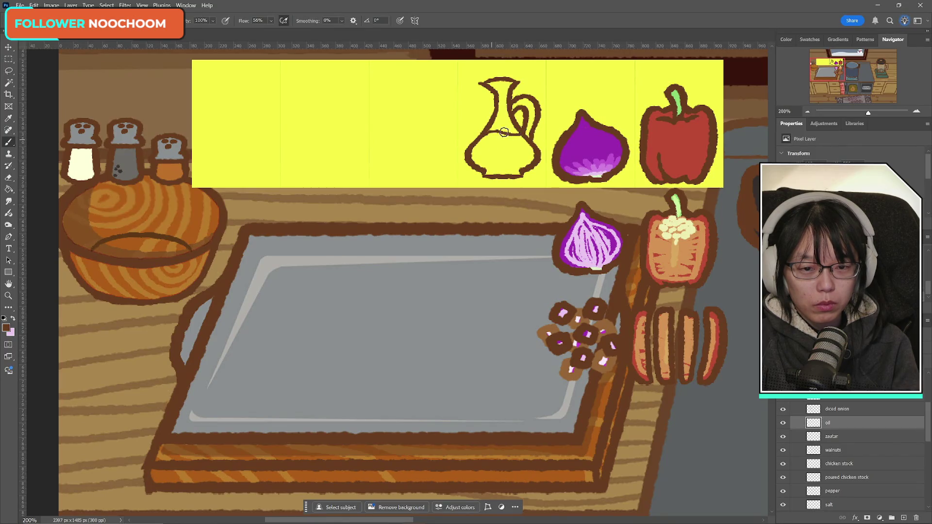
pyautogui.hotkey('ctrl', 'z')
pyautogui.moveTo(484, 135)
pyautogui.mouseDown()
pyautogui.moveTo(518, 135)
pyautogui.moveTo(499, 165)
pyautogui.moveTo(509, 170)
pyautogui.moveTo(515, 143)
pyautogui.moveTo(527, 154)
pyautogui.mouseUp()
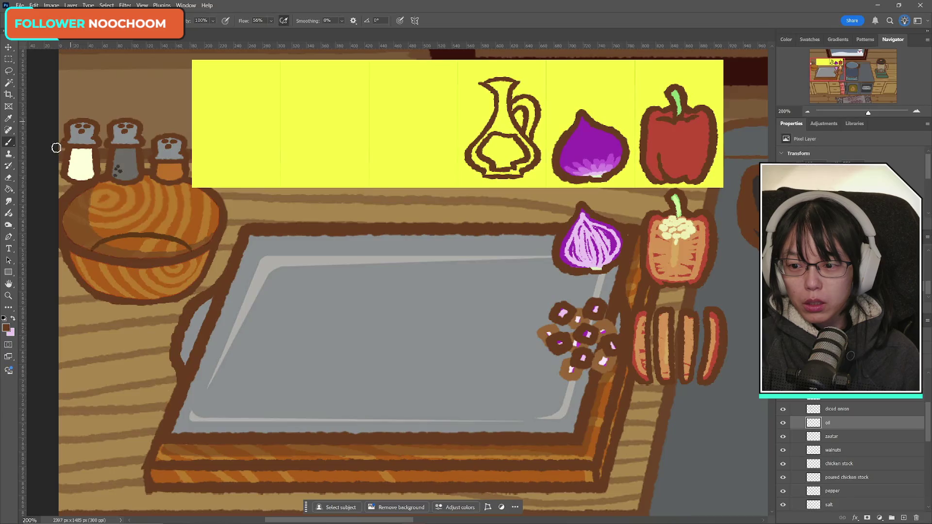
# - Add a new Layer 17 beneath the oil outline layer
pyautogui.click(12, 319)
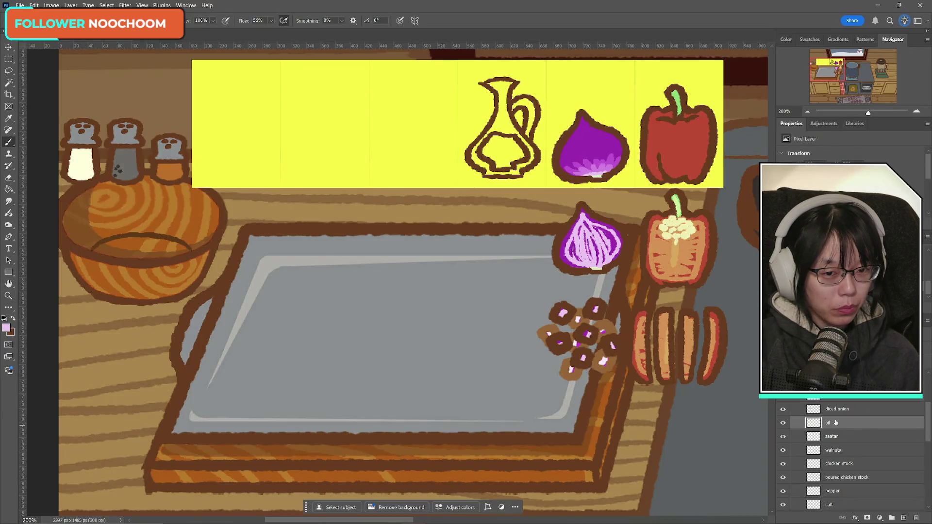
pyautogui.click(904, 508)
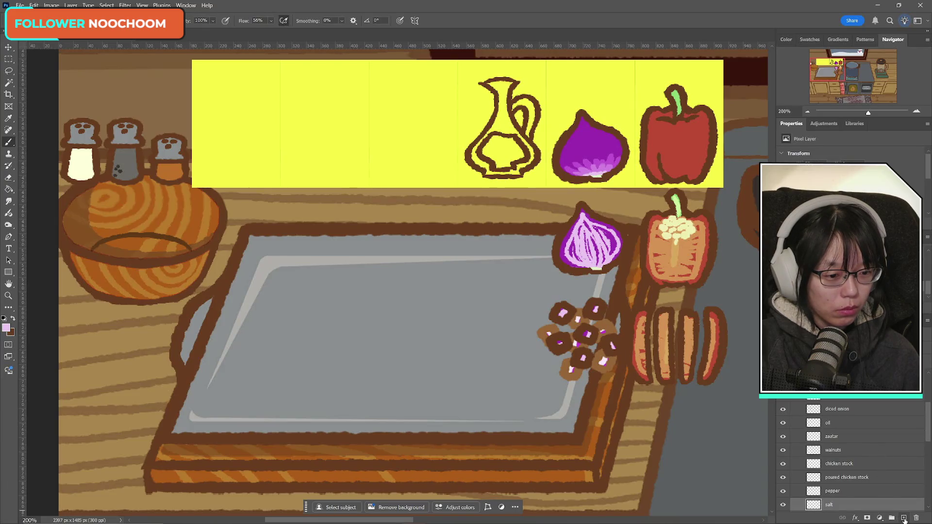
pyautogui.click(845, 425)
pyautogui.keyDown('ctrl'); pyautogui.click(905, 518); pyautogui.keyUp('ctrl')
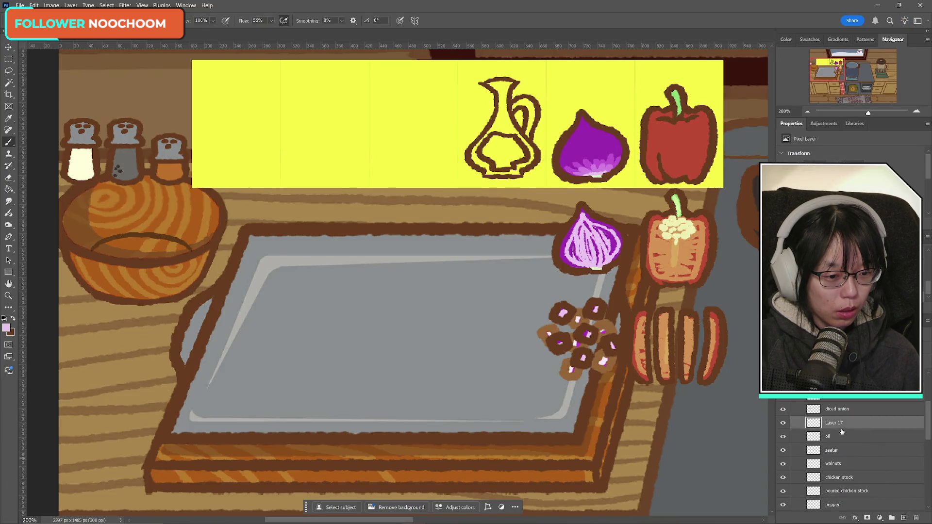
pyautogui.click(842, 425)
pyautogui.click(841, 437)
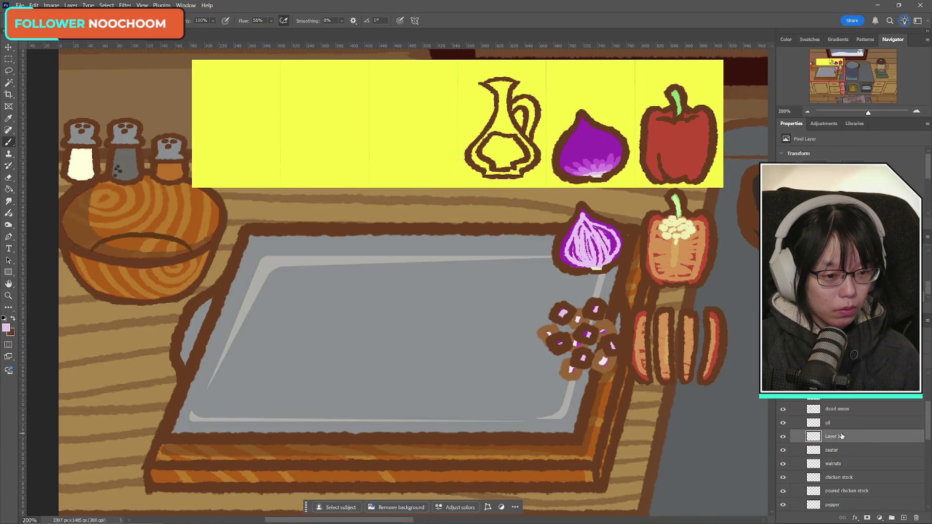
# - Set the foreground colour to a near-white pale cyan
pyautogui.click(7, 330)
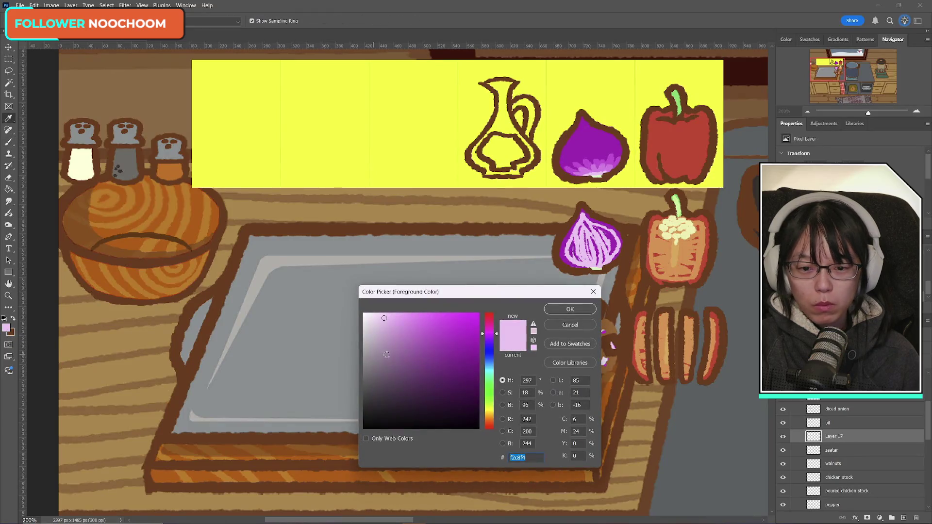
pyautogui.click(370, 325)
pyautogui.moveTo(368, 323); pyautogui.dragTo(368, 316)
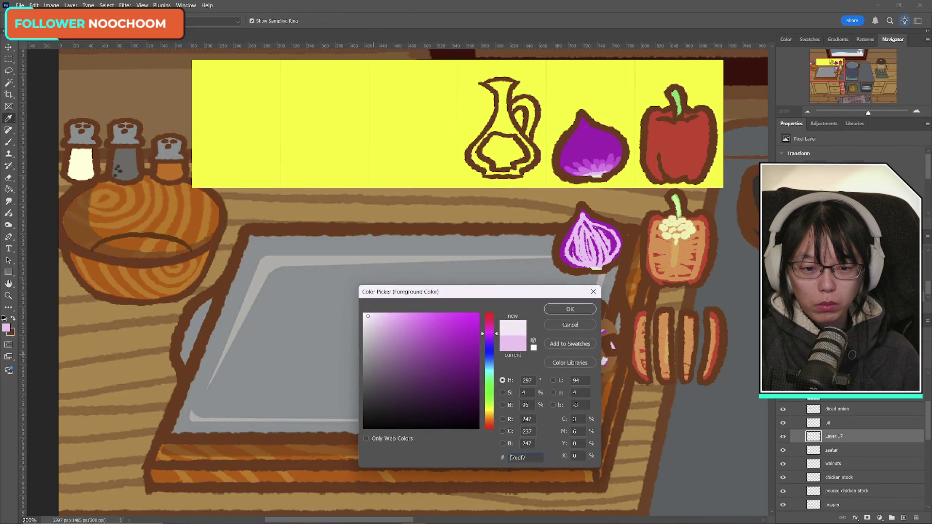
pyautogui.moveTo(498, 335); pyautogui.dragTo(495, 370)
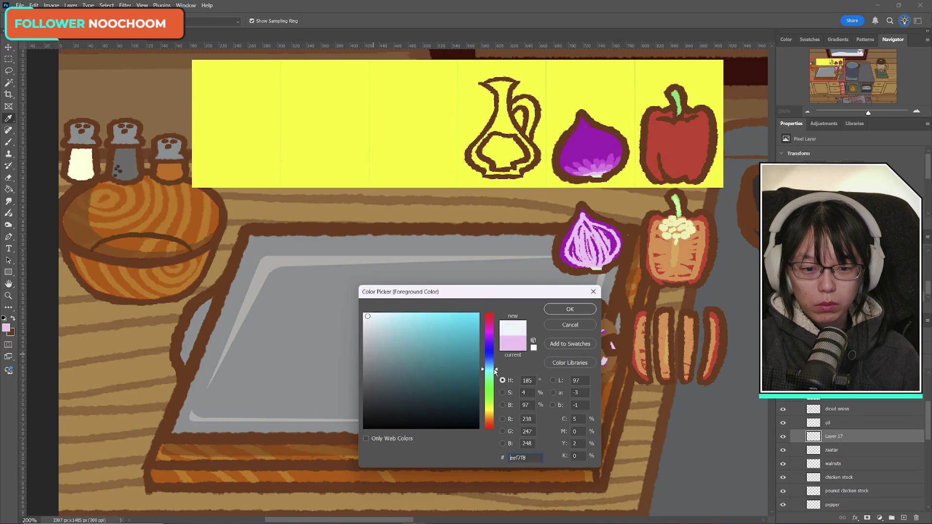
pyautogui.click(571, 310)
# - Paint the jug's rim, inside and handle pale white
pyautogui.press('b')
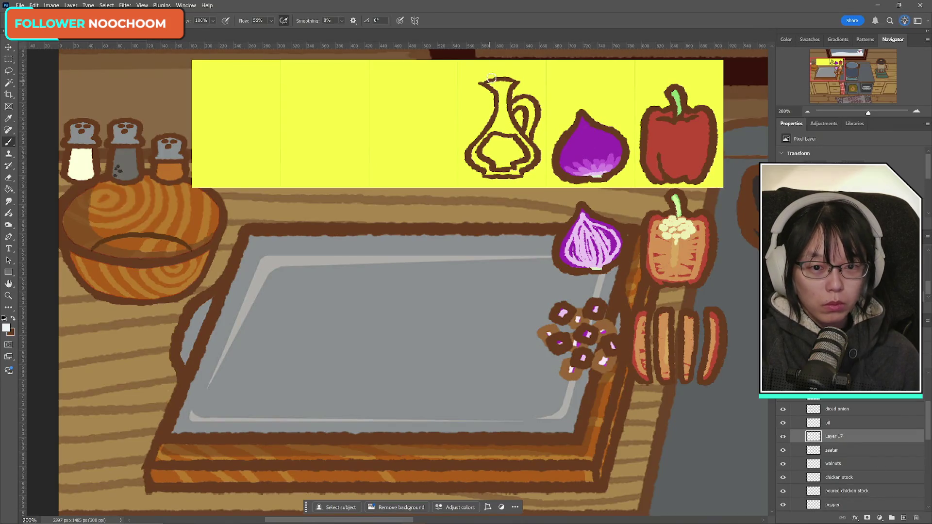
pyautogui.moveTo(490, 81); pyautogui.dragTo(508, 83)
pyautogui.moveTo(494, 123)
pyautogui.mouseDown()
pyautogui.moveTo(487, 172)
pyautogui.moveTo(520, 136)
pyautogui.mouseUp()
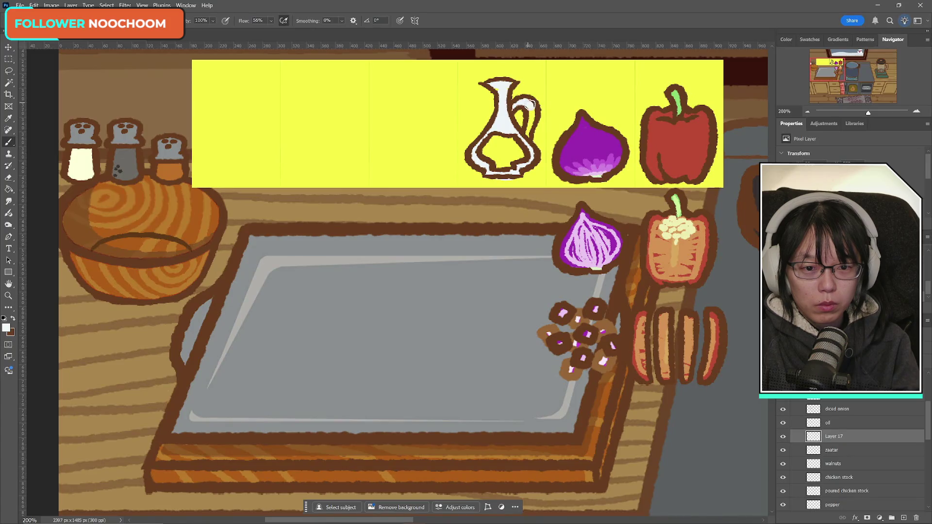
pyautogui.moveTo(530, 105); pyautogui.dragTo(528, 136)
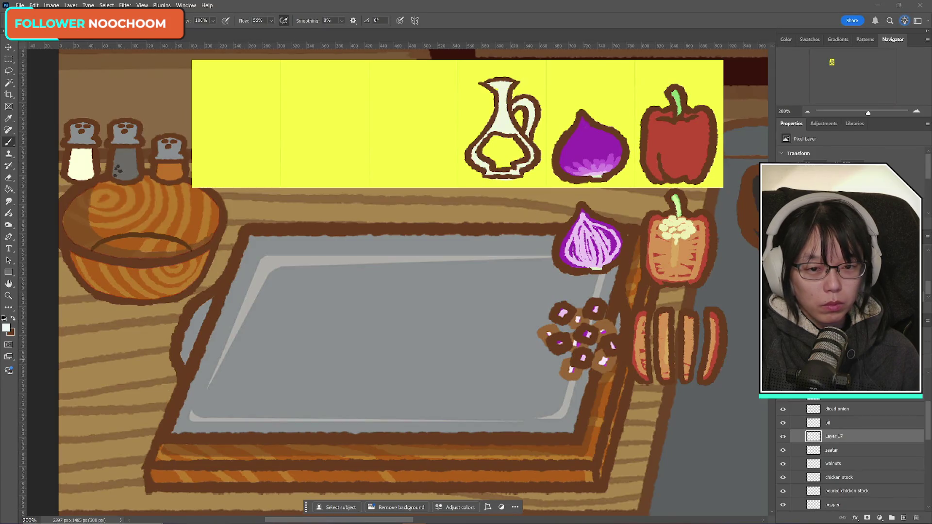
# - Pick a soft pale yellow and paint oil inside the bottle's lower section
pyautogui.click(6, 328)
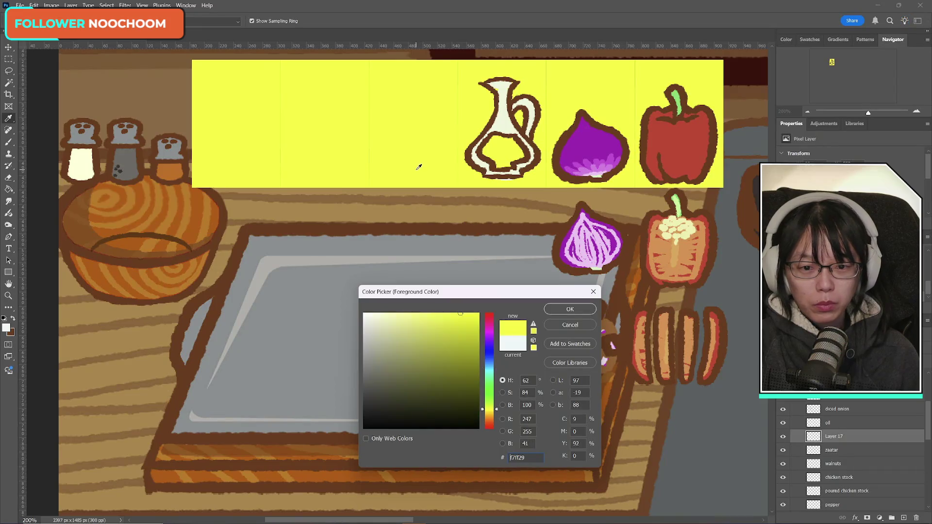
pyautogui.moveTo(497, 411); pyautogui.dragTo(499, 412)
pyautogui.click(445, 321)
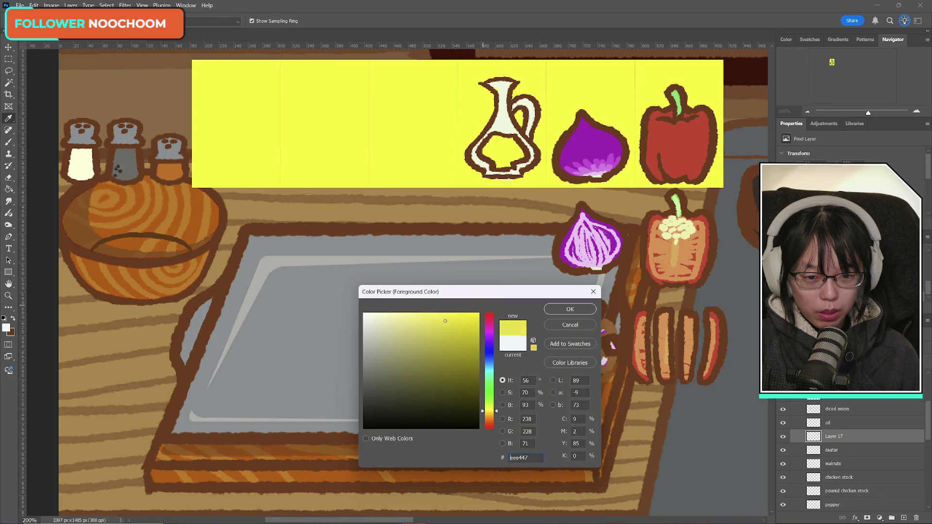
pyautogui.moveTo(444, 320); pyautogui.dragTo(443, 319)
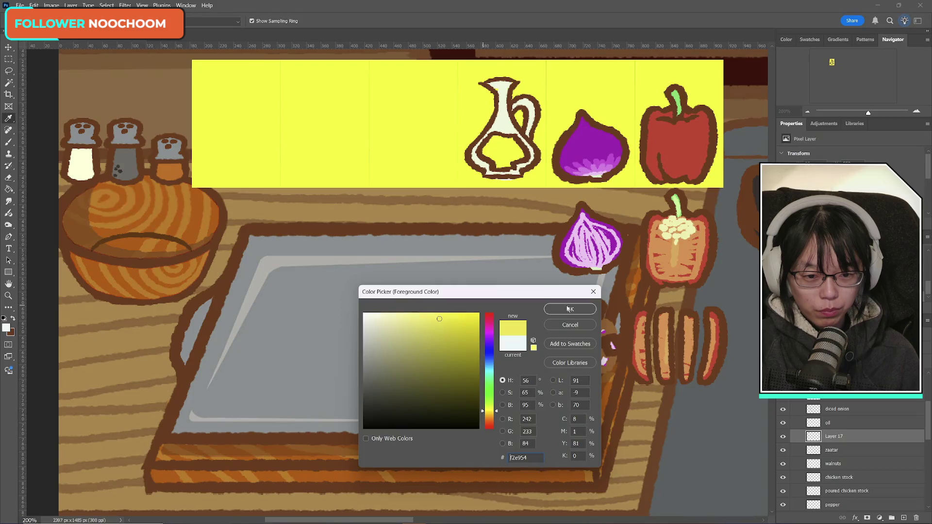
pyautogui.click(568, 308)
pyautogui.press('b')
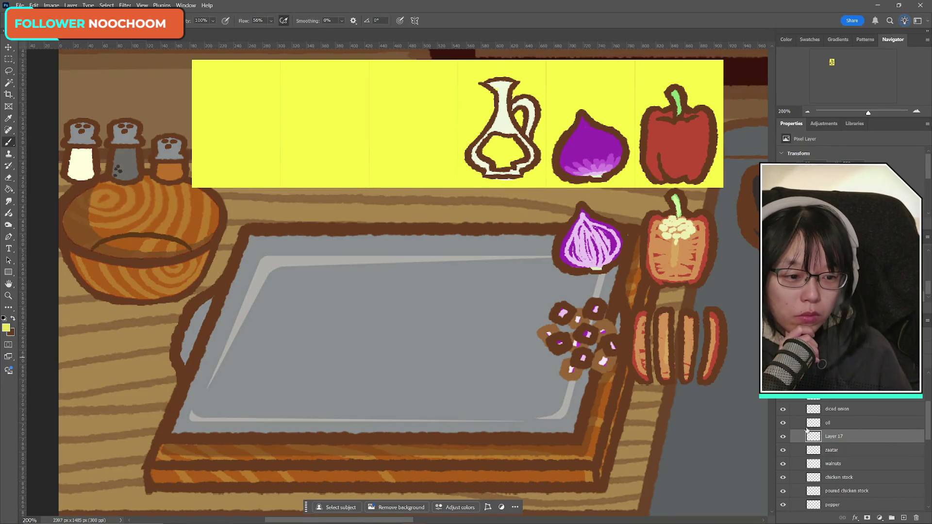
pyautogui.moveTo(492, 144)
pyautogui.mouseDown()
pyautogui.moveTo(503, 148)
pyautogui.moveTo(495, 157)
pyautogui.mouseUp()
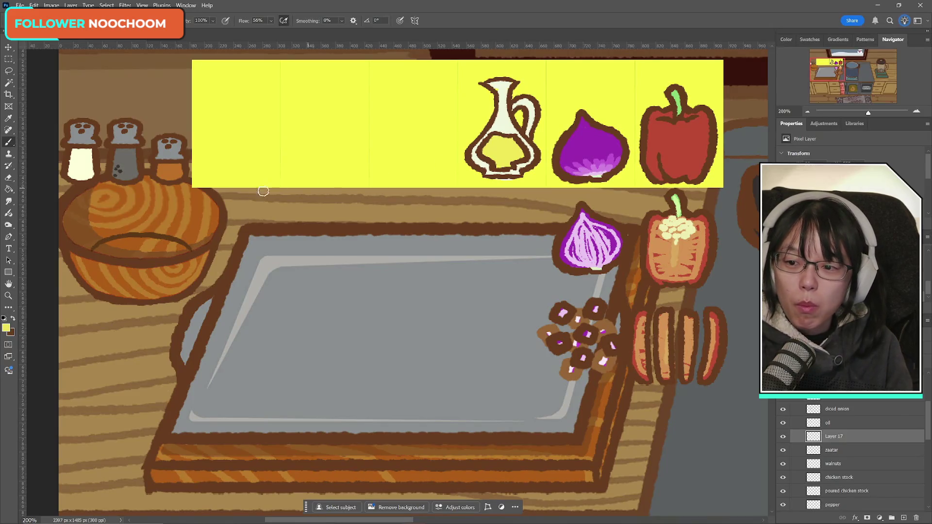
# - Sample the bottle's cream colour, test a stroke, and undo it
pyautogui.keyDown('alt'); pyautogui.click(507, 124); pyautogui.keyUp('alt')
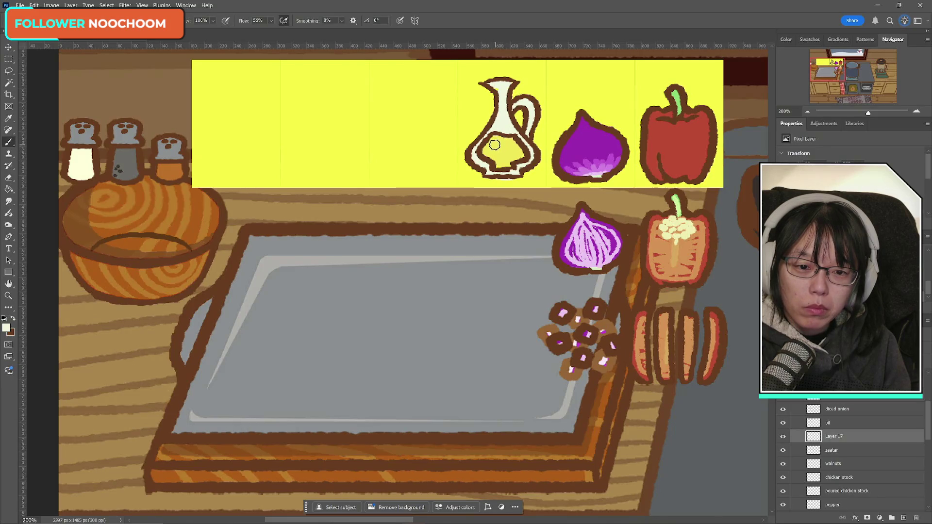
pyautogui.moveTo(492, 137); pyautogui.dragTo(505, 160)
pyautogui.hotkey('ctrl', 'z')
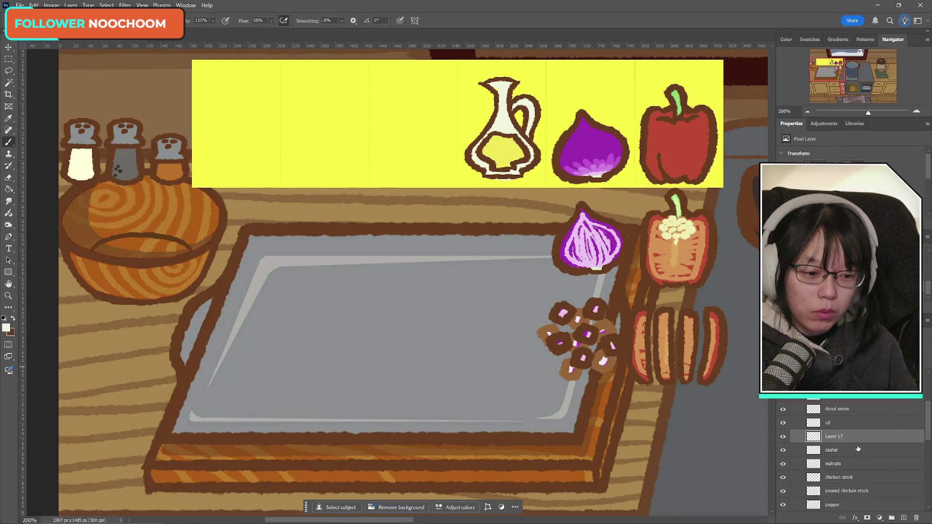
# - Try a cream fill on a new Layer 18, then discard it
pyautogui.click(904, 517)
pyautogui.moveTo(493, 141); pyautogui.dragTo(526, 151)
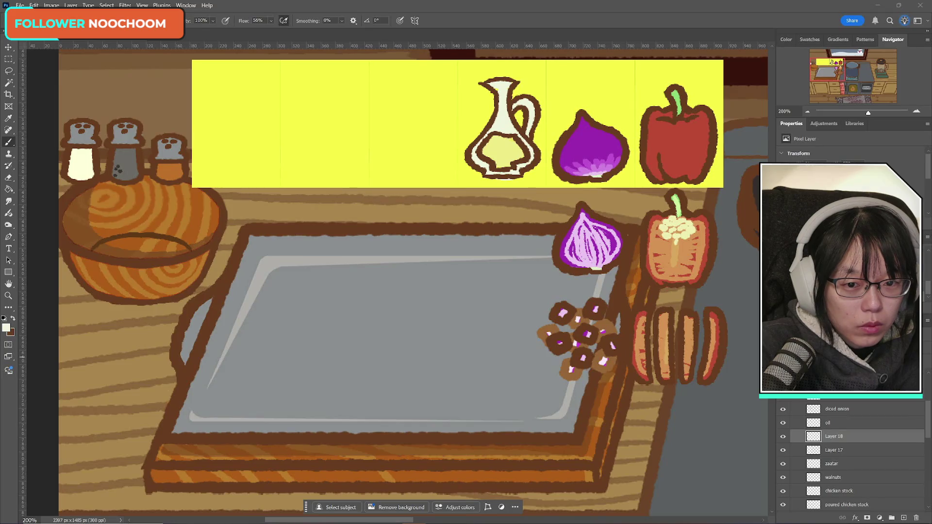
pyautogui.hotkey('ctrl', 'shift', 'z')
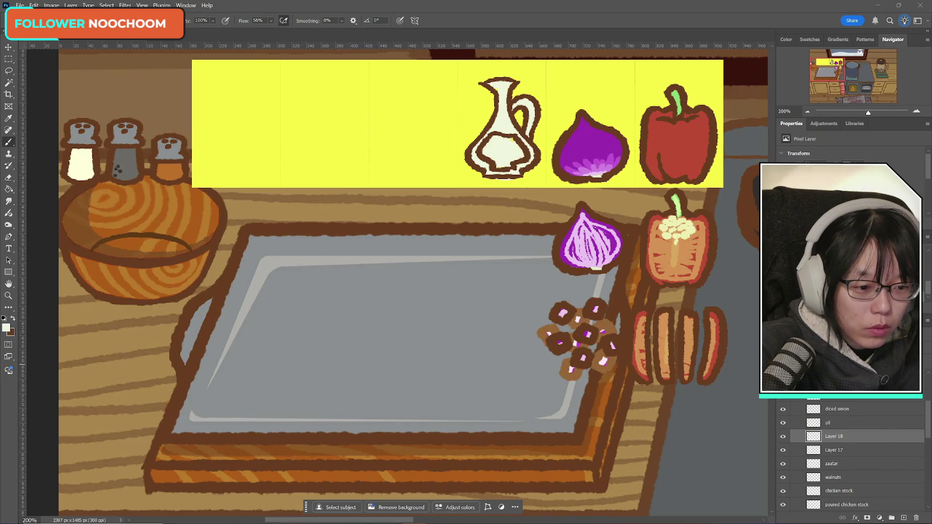
pyautogui.hotkey('ctrl', 'z')
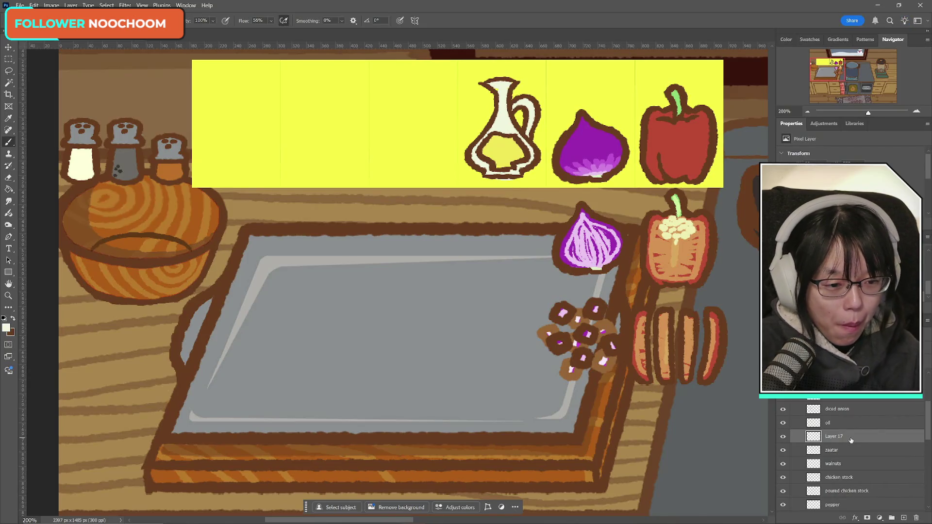
# - Toggle Layer 17 off and on to check the fill, then bring up zaatar references
pyautogui.click(782, 436)
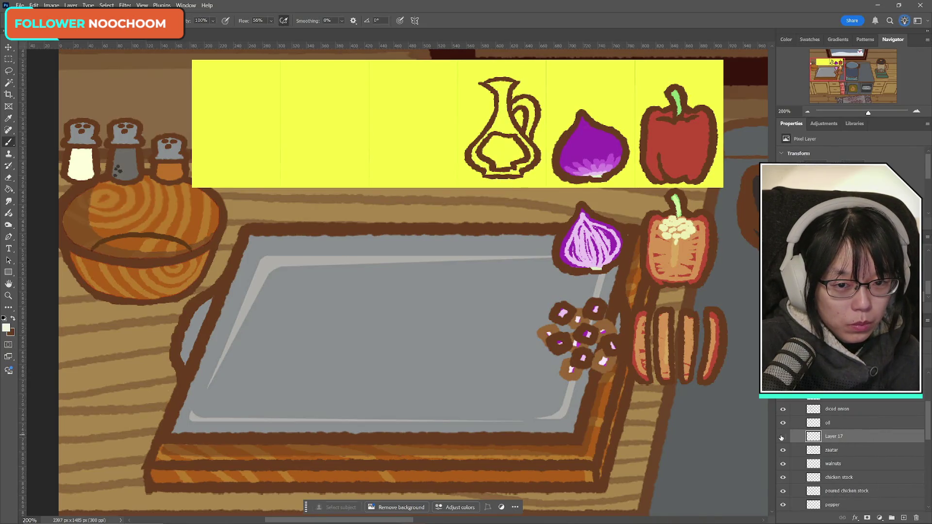
pyautogui.click(782, 437)
pyautogui.hotkey('alt', 'Tab')
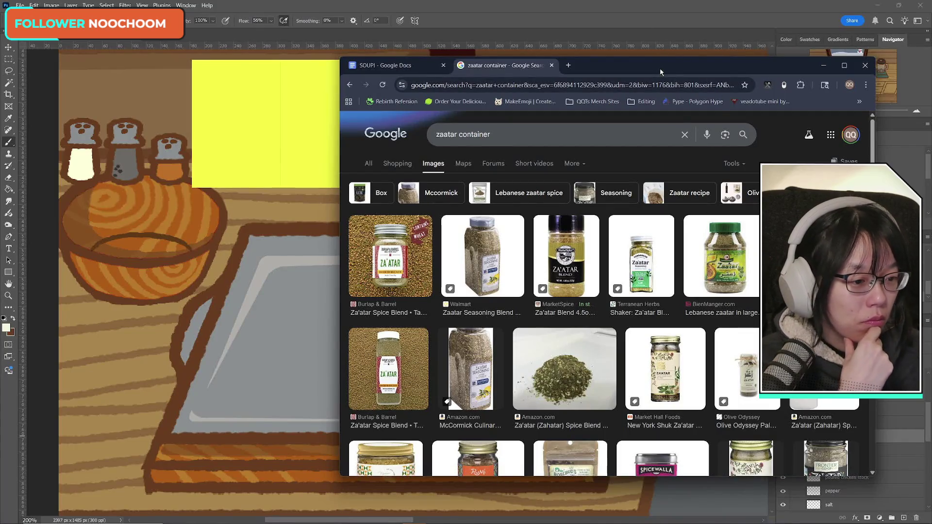
# - Put away the zaatar container results and return to the kitchen canvas
pyautogui.hotkey('alt', 'Tab')
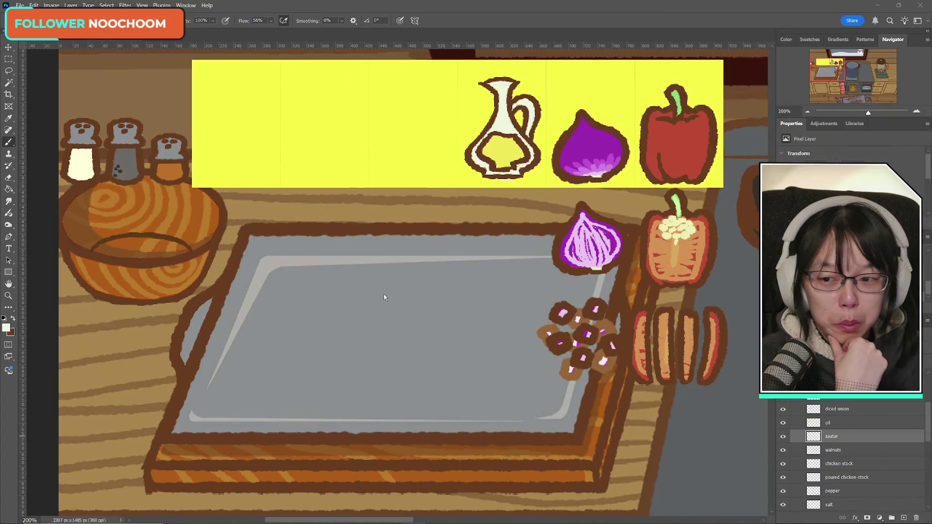
# - Brush the brown lid and left side of the zaatar jar, then duplicate its layer
pyautogui.click(12, 320)
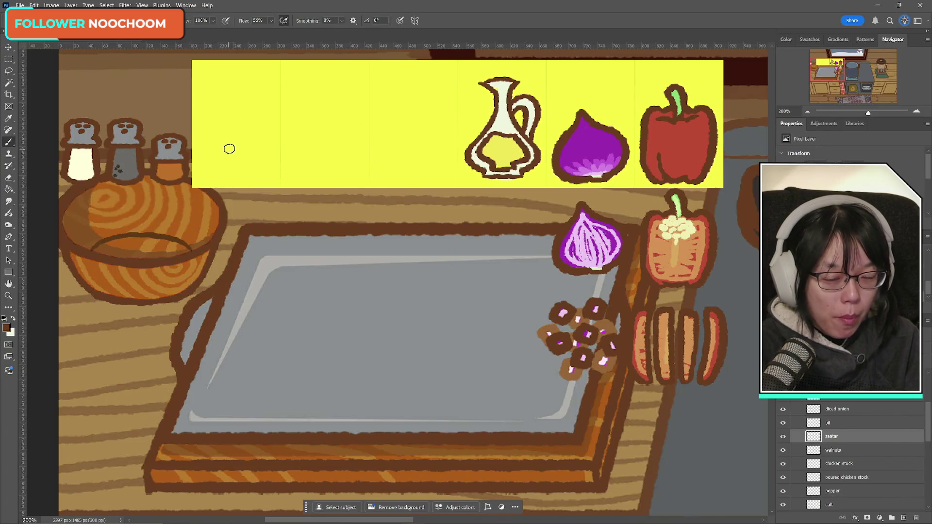
pyautogui.moveTo(396, 144)
pyautogui.mouseDown()
pyautogui.moveTo(432, 127)
pyautogui.moveTo(407, 114)
pyautogui.moveTo(433, 116)
pyautogui.moveTo(430, 131)
pyautogui.moveTo(423, 115)
pyautogui.moveTo(432, 133)
pyautogui.mouseUp()
pyautogui.hotkey('ctrl', 'z')
pyautogui.hotkey('ctrl', 'z')
pyautogui.hotkey('ctrl', 'z')
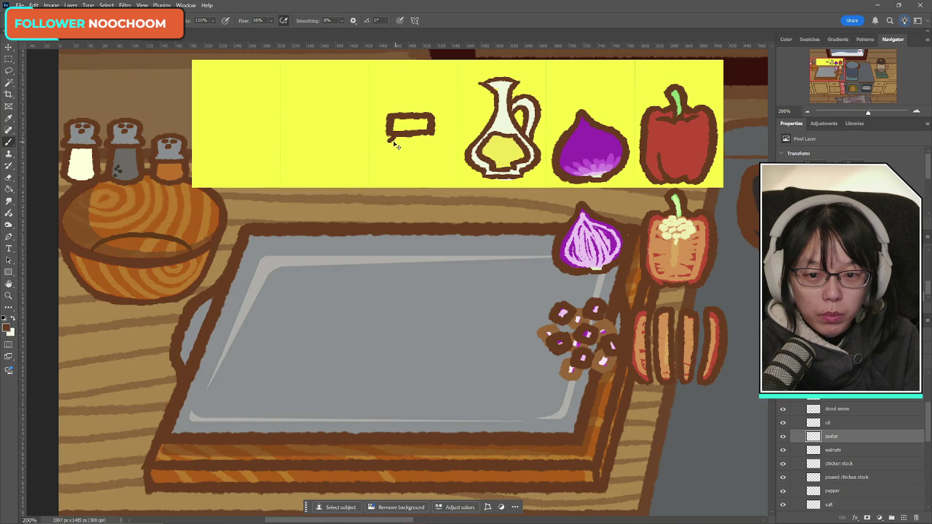
pyautogui.moveTo(393, 138)
pyautogui.mouseDown()
pyautogui.moveTo(385, 167)
pyautogui.moveTo(413, 179)
pyautogui.mouseUp()
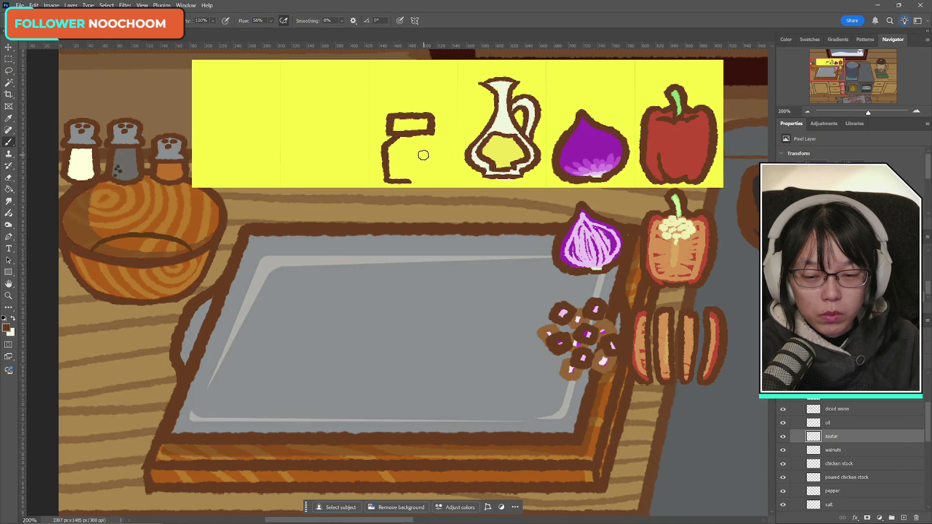
pyautogui.click(783, 436)
pyautogui.click(783, 436)
pyautogui.hotkey('ctrl', 'j')
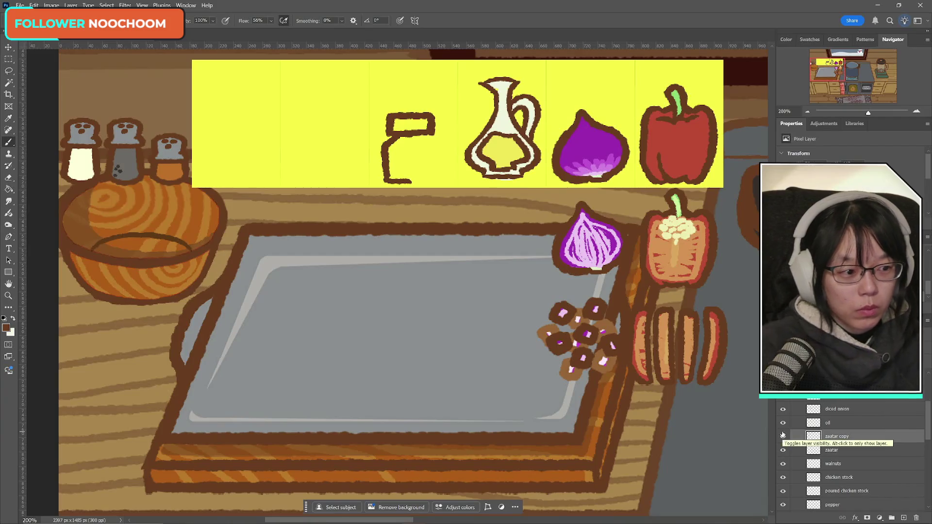
pyautogui.hotkey('ctrl', 't')
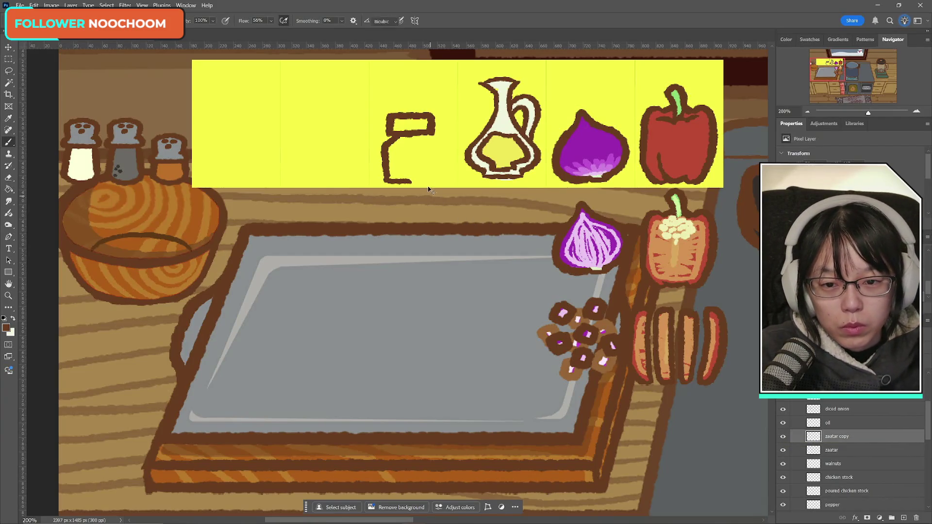
# - Flip the zaatar copy horizontally, align it with the original half, and merge it down
pyautogui.rightClick(416, 156)
pyautogui.click(452, 335)
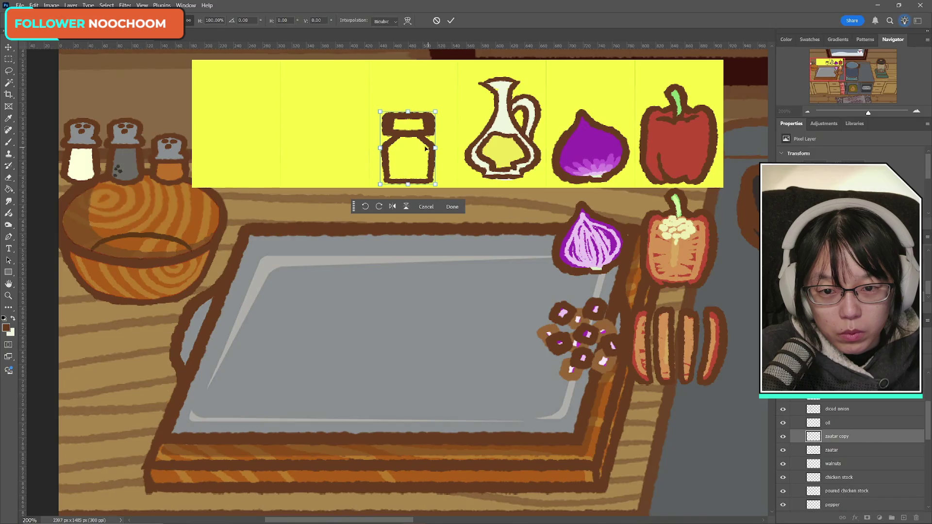
pyautogui.moveTo(433, 146); pyautogui.dragTo(439, 146)
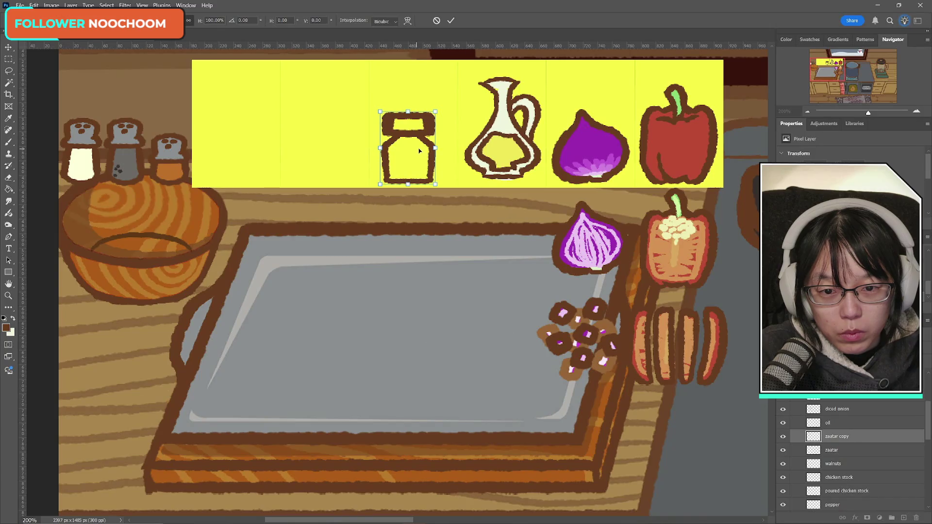
pyautogui.click(451, 20)
pyautogui.hotkey('ctrl', 'e')
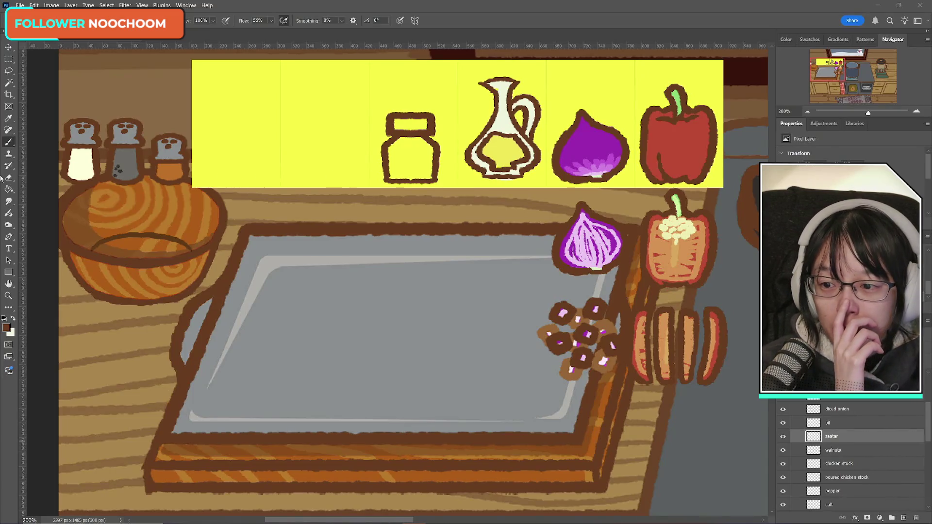
pyautogui.click(10, 141)
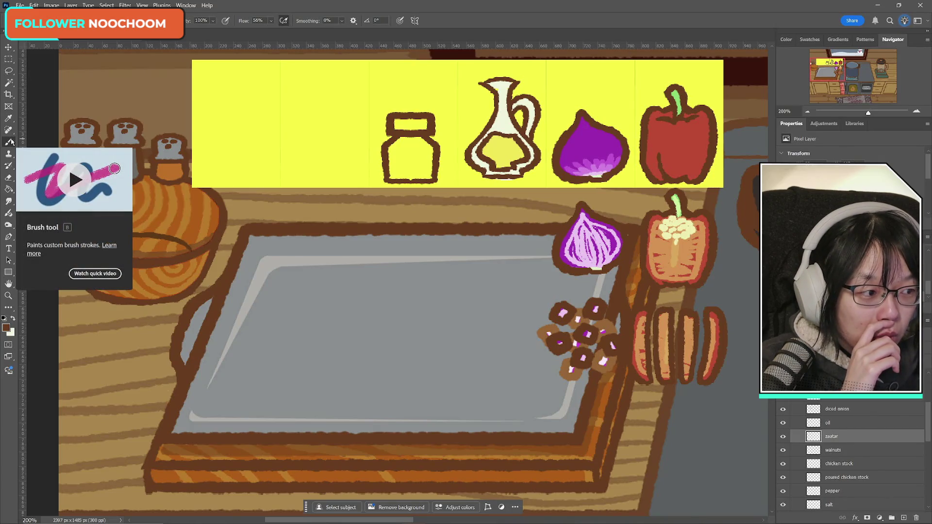
# - Mix a muted olive-khaki foreground colour in the Color Picker
pyautogui.click(7, 328)
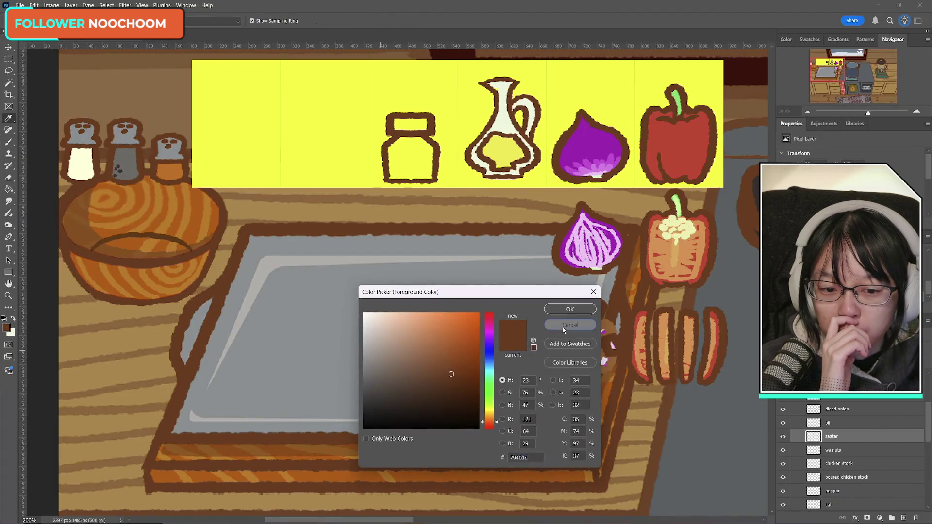
pyautogui.click(570, 325)
pyautogui.click(13, 319)
pyautogui.click(6, 327)
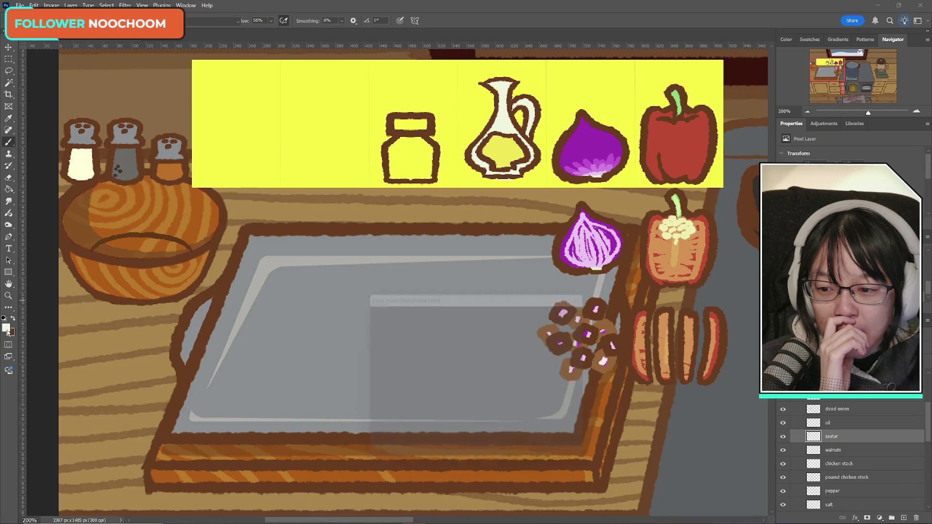
pyautogui.click(418, 327)
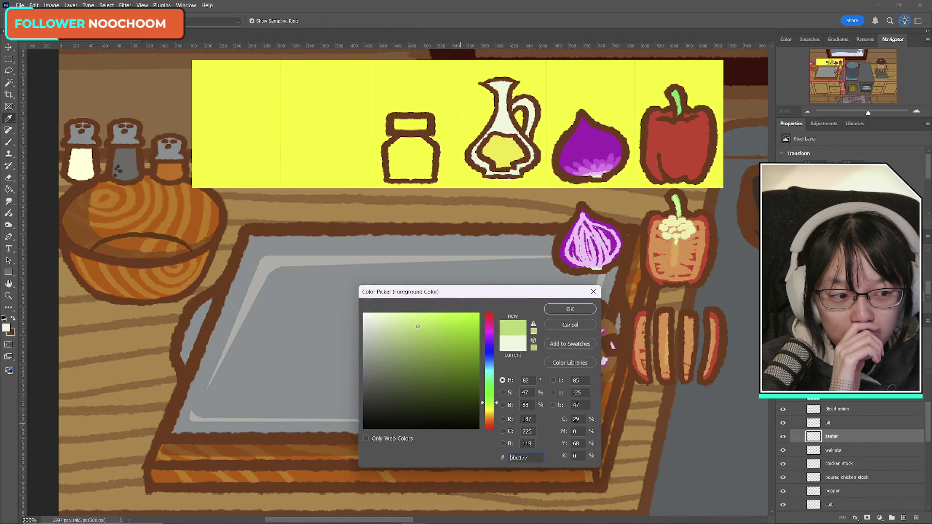
pyautogui.moveTo(490, 403); pyautogui.dragTo(489, 423)
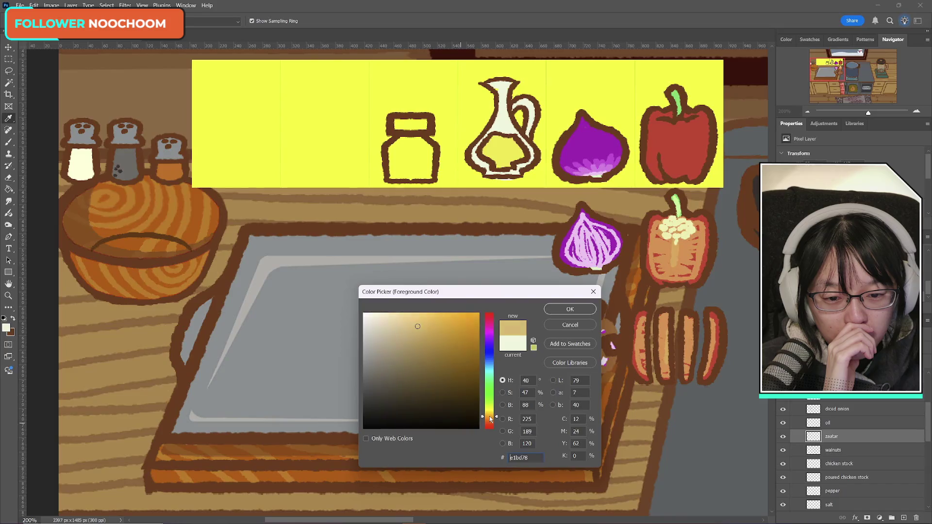
pyautogui.click(398, 348)
pyautogui.moveTo(496, 423); pyautogui.dragTo(497, 413)
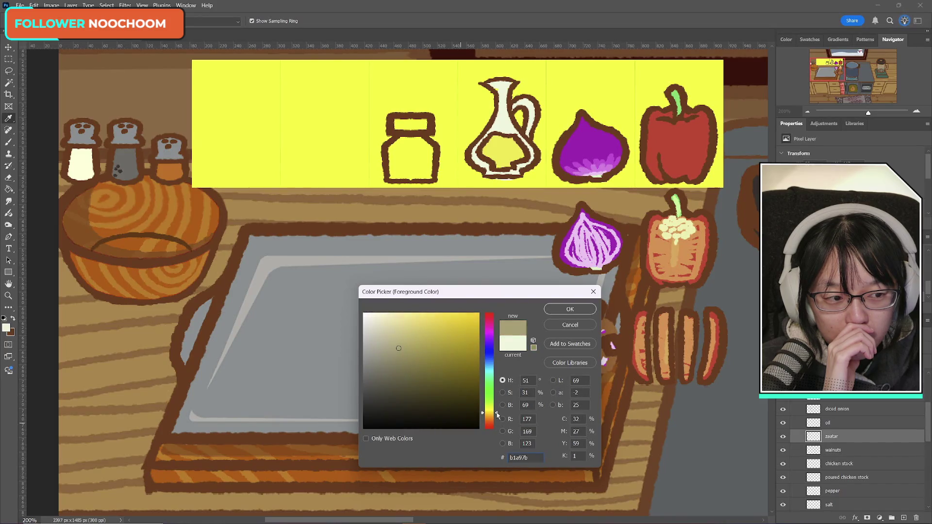
pyautogui.moveTo(406, 348); pyautogui.dragTo(408, 357)
pyautogui.click(572, 313)
# - On a new layer beneath the zaatar outline, brush the jar body olive
pyautogui.press('b')
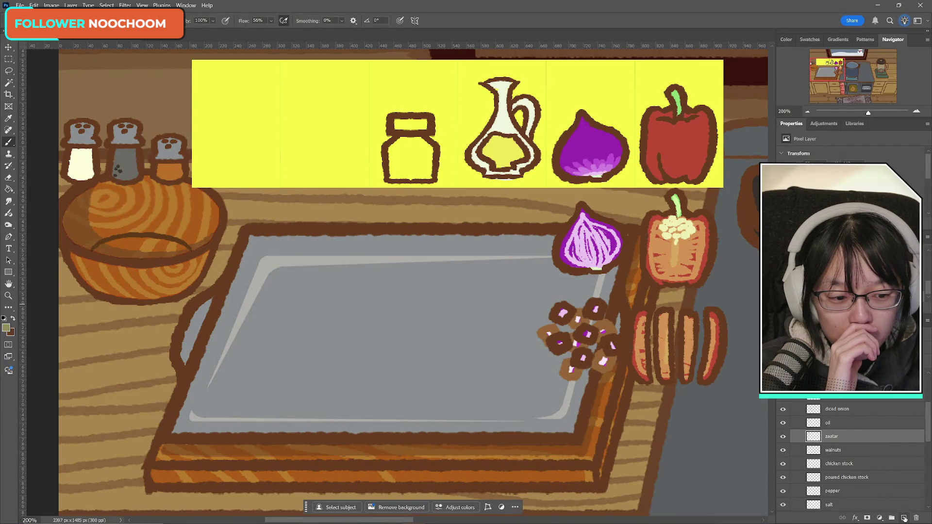
pyautogui.click(859, 451)
pyautogui.click(905, 519)
pyautogui.moveTo(404, 140)
pyautogui.mouseDown()
pyautogui.moveTo(430, 166)
pyautogui.moveTo(420, 161)
pyautogui.mouseUp()
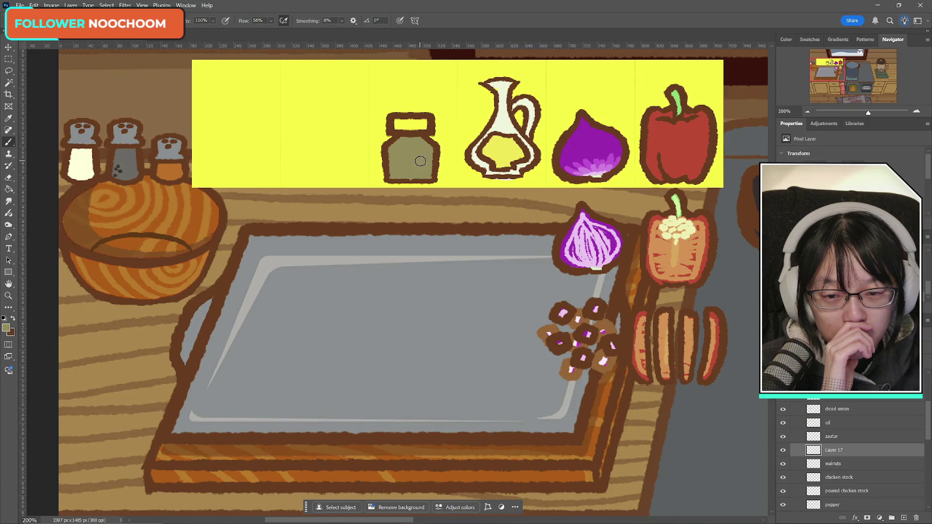
# - Choose a pale yellow and dab herb specks on the jar, undoing the last few
pyautogui.click(6, 328)
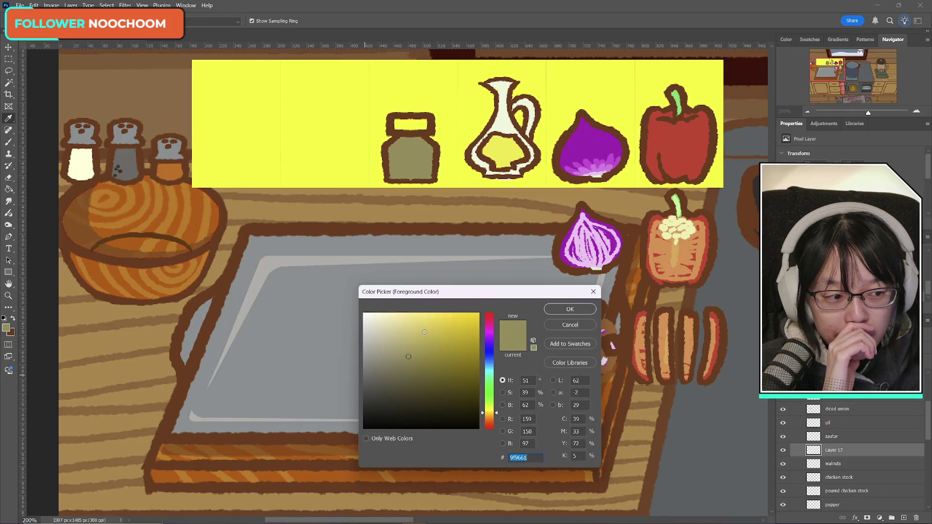
pyautogui.moveTo(424, 332); pyautogui.dragTo(418, 319)
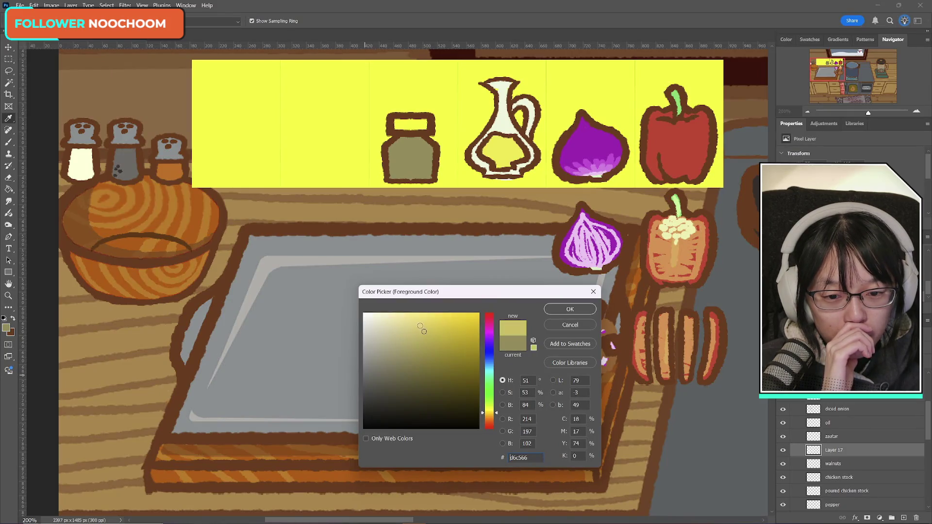
pyautogui.click(570, 309)
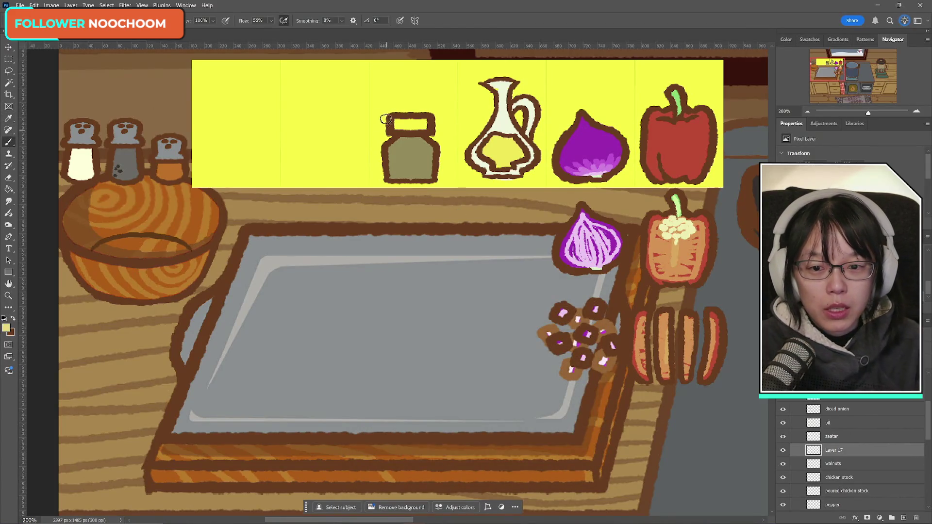
pyautogui.click(396, 165)
pyautogui.click(394, 170)
pyautogui.click(404, 171)
pyautogui.click(402, 166)
pyautogui.click(399, 160)
pyautogui.click(392, 158)
pyautogui.click(394, 165)
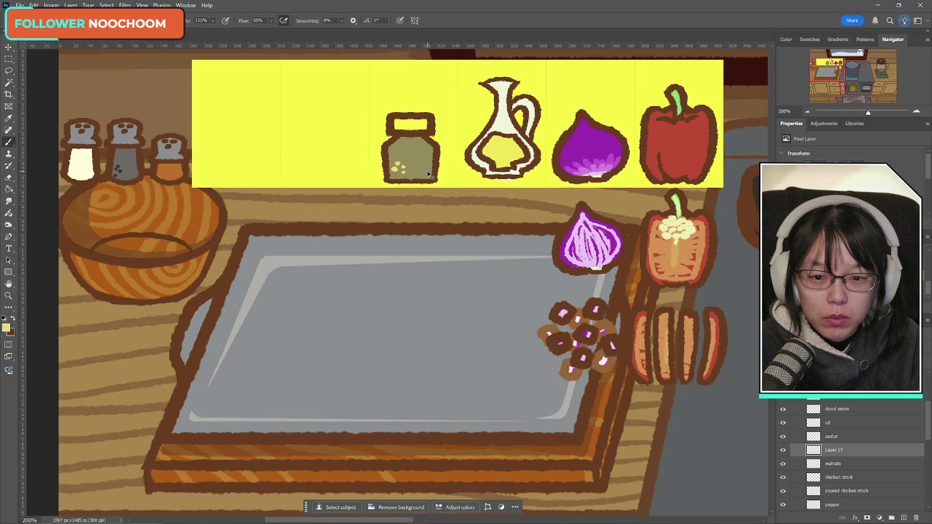
pyautogui.hotkey('ctrl', 'z')
pyautogui.hotkey('ctrl', 'z')
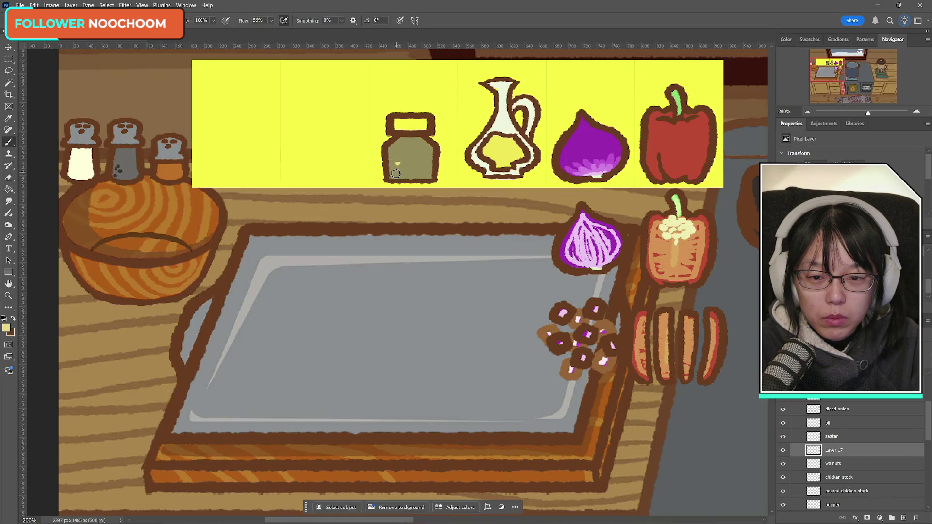
# - Add more pale-yellow specks across the jar body, toggling the fill layer to compare
pyautogui.click(394, 172)
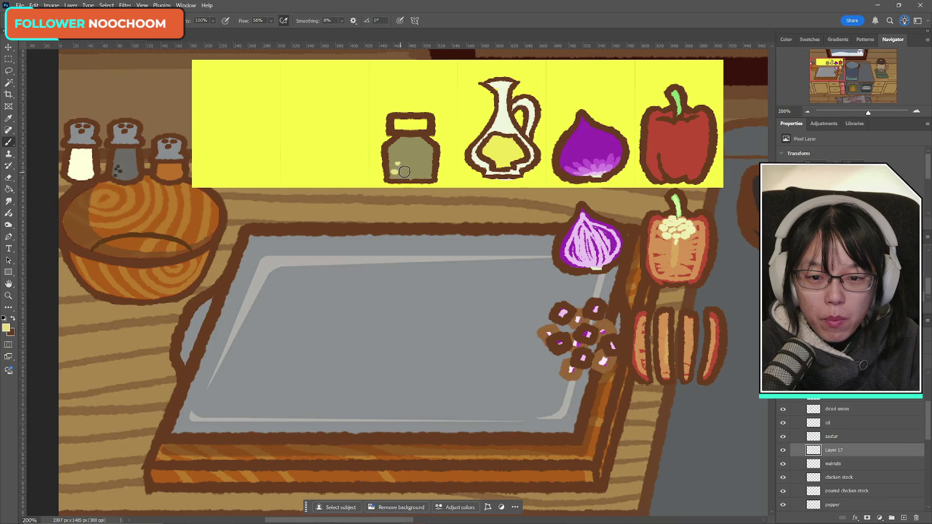
pyautogui.click(403, 170)
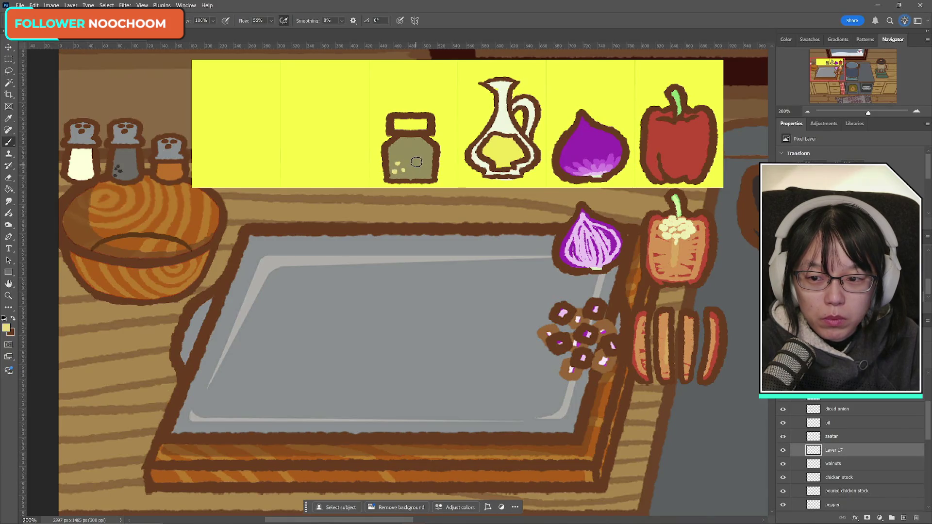
pyautogui.click(394, 160)
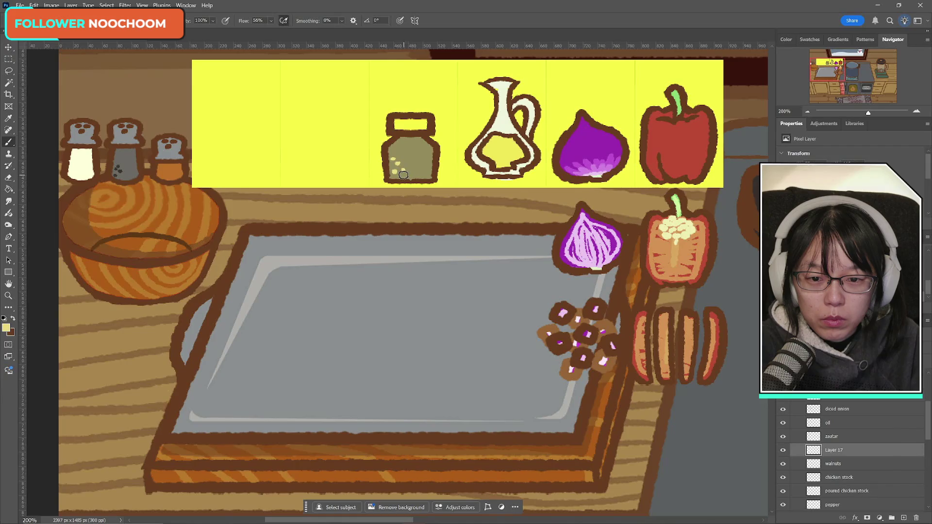
pyautogui.click(404, 175)
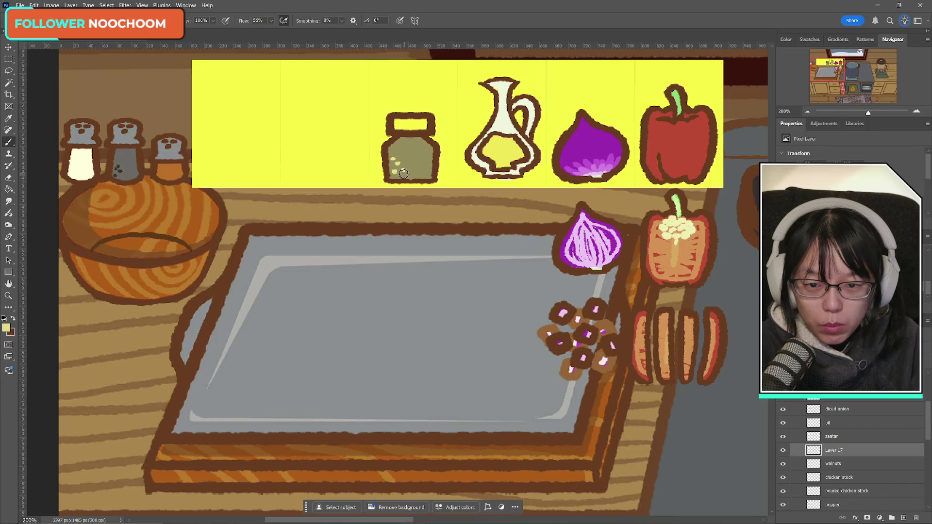
pyautogui.click(401, 173)
pyautogui.click(408, 164)
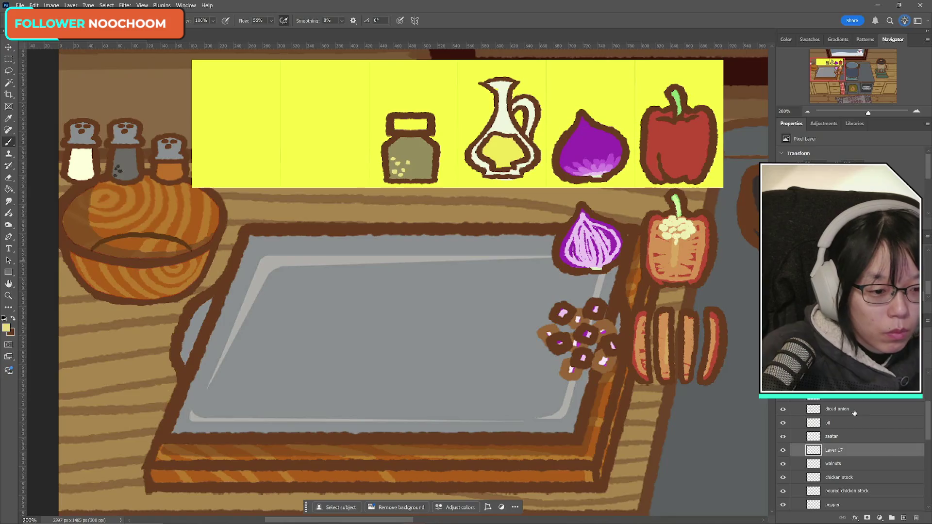
pyautogui.click(783, 450)
pyautogui.click(782, 450)
pyautogui.click(783, 451)
pyautogui.click(782, 450)
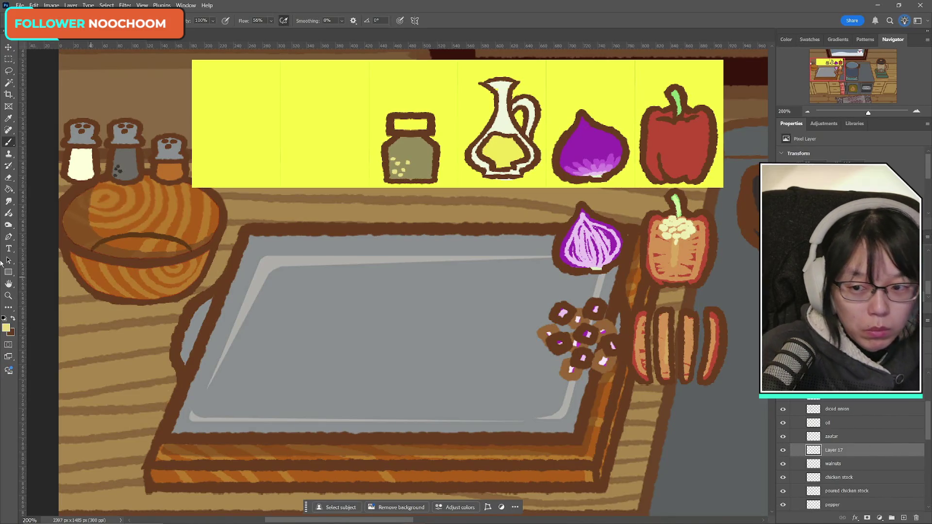
pyautogui.click(6, 328)
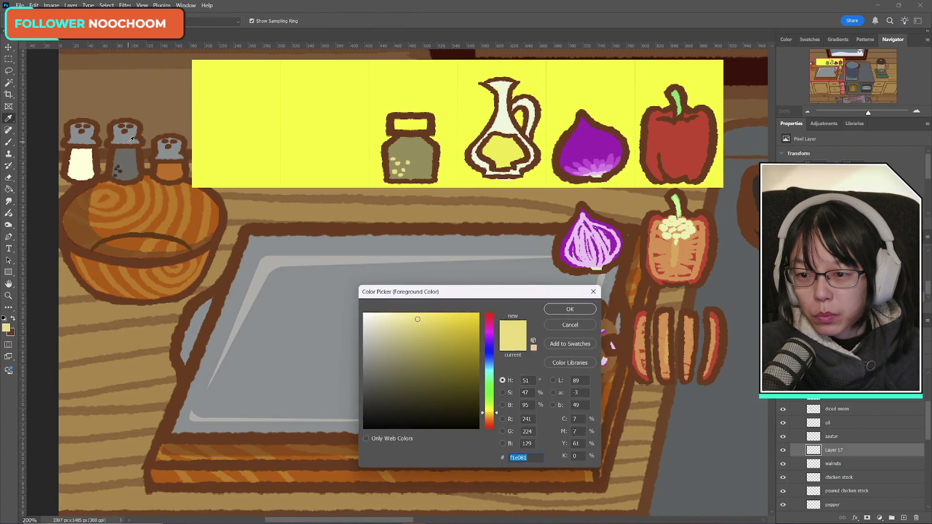
# - Sample the tray's grey and brush it across the jar lid
pyautogui.click(486, 274)
pyautogui.click(570, 309)
pyautogui.press('b')
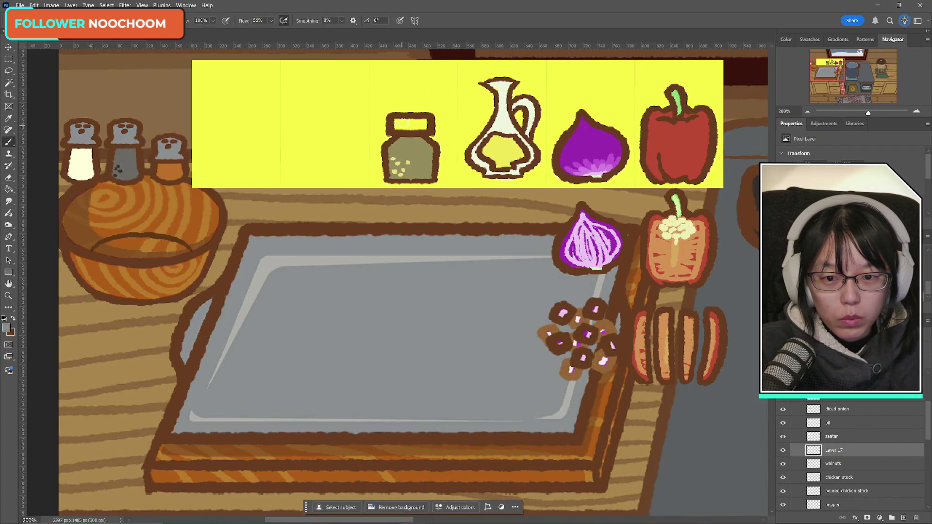
pyautogui.moveTo(394, 121); pyautogui.dragTo(429, 124)
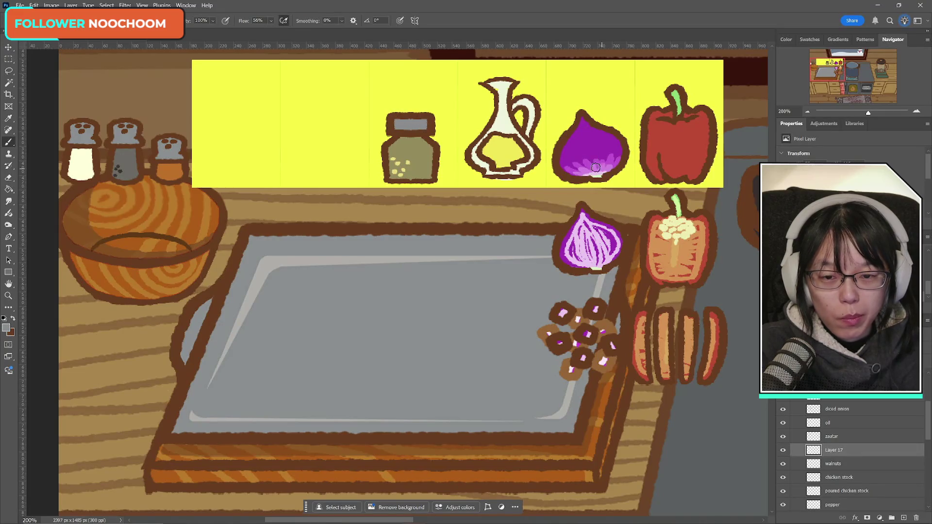
# - Toggle the jar layers' visibility to check lid and fill, leaving the outline hidden
pyautogui.click(785, 451)
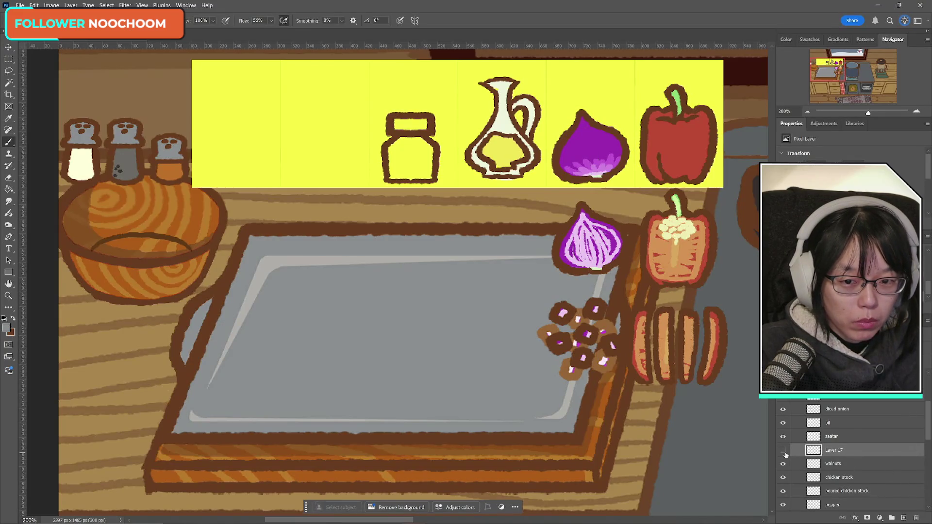
pyautogui.click(784, 451)
pyautogui.click(783, 451)
pyautogui.click(783, 450)
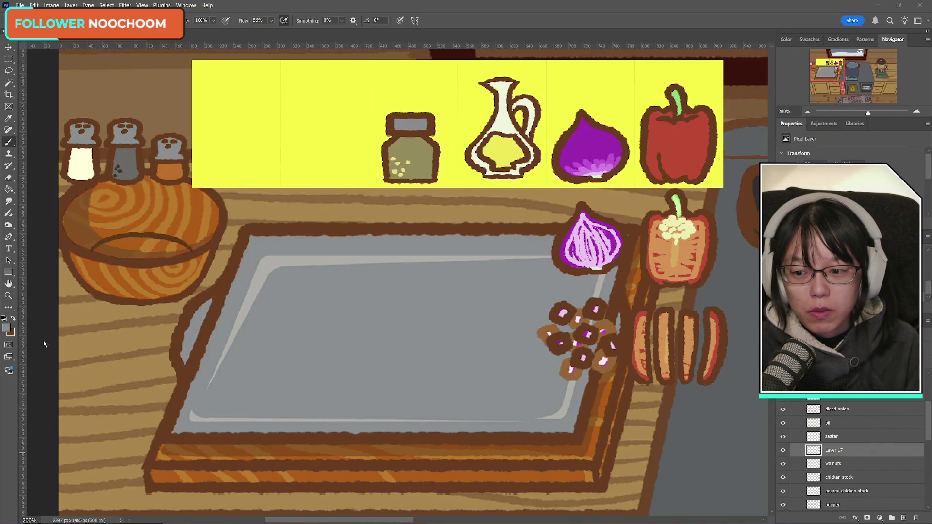
pyautogui.click(13, 319)
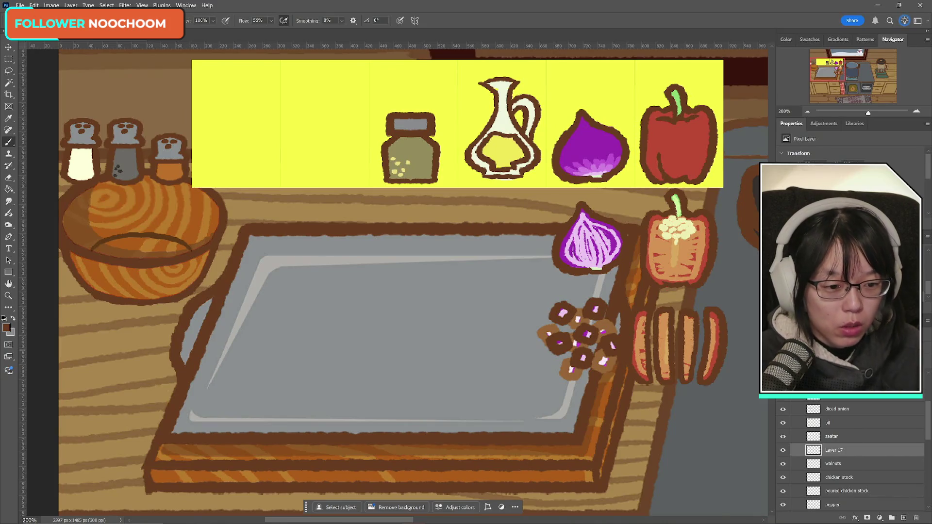
pyautogui.click(784, 450)
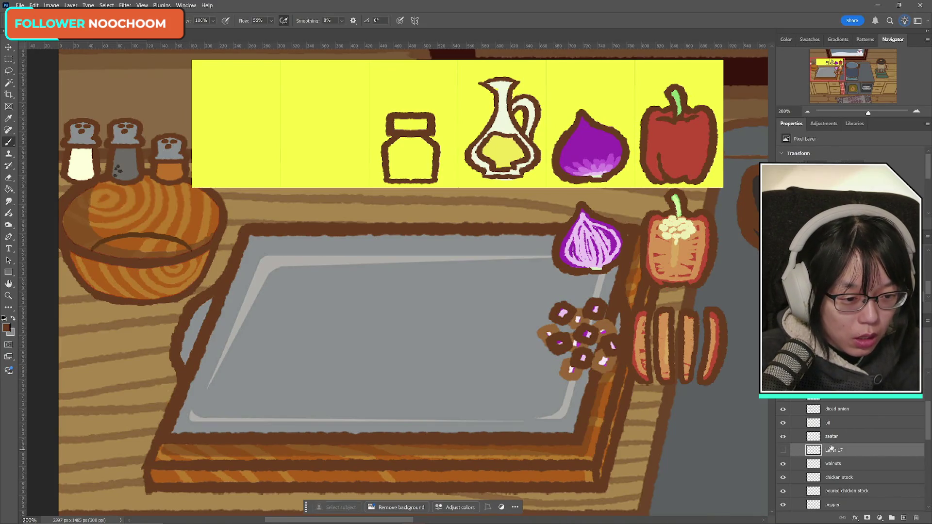
pyautogui.click(783, 450)
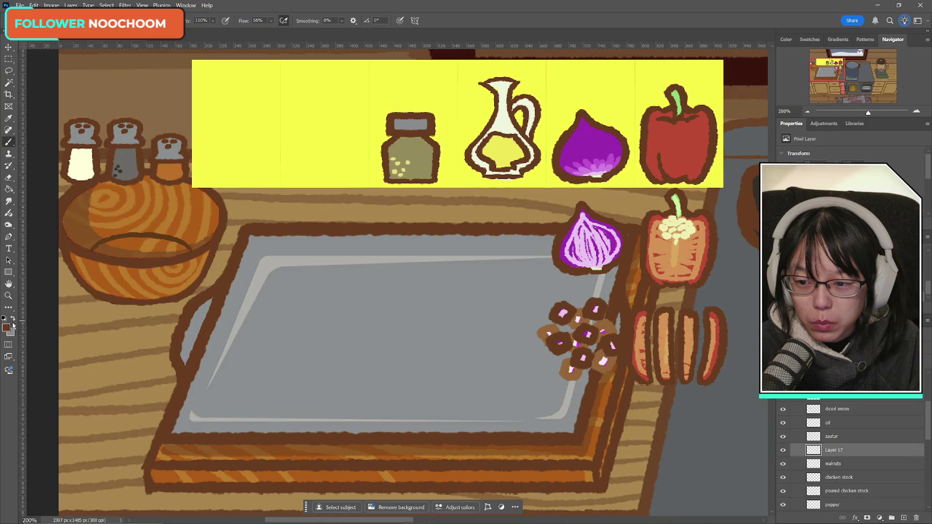
pyautogui.click(786, 451)
pyautogui.click(787, 451)
pyautogui.click(784, 437)
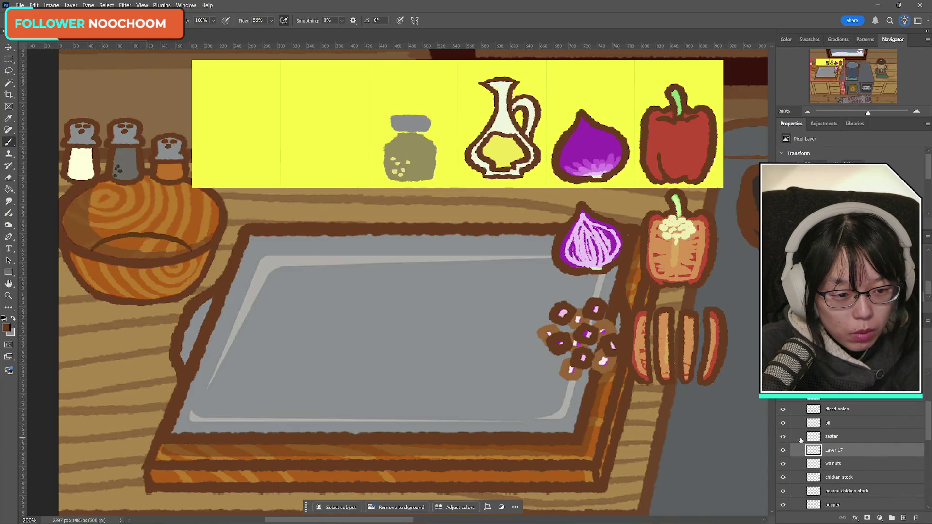
# - Undo to bring back the jar outline, then draw a brown square label outline on the body
pyautogui.hotkey('ctrl', 'z')
pyautogui.hotkey('ctrl', 'z')
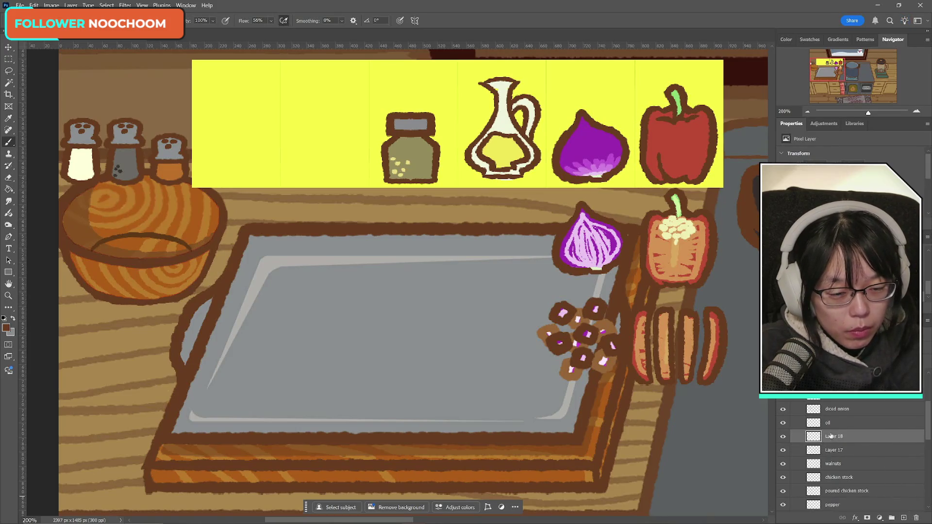
pyautogui.moveTo(398, 148)
pyautogui.mouseDown()
pyautogui.moveTo(401, 173)
pyautogui.moveTo(397, 146)
pyautogui.moveTo(423, 149)
pyautogui.moveTo(424, 171)
pyautogui.mouseUp()
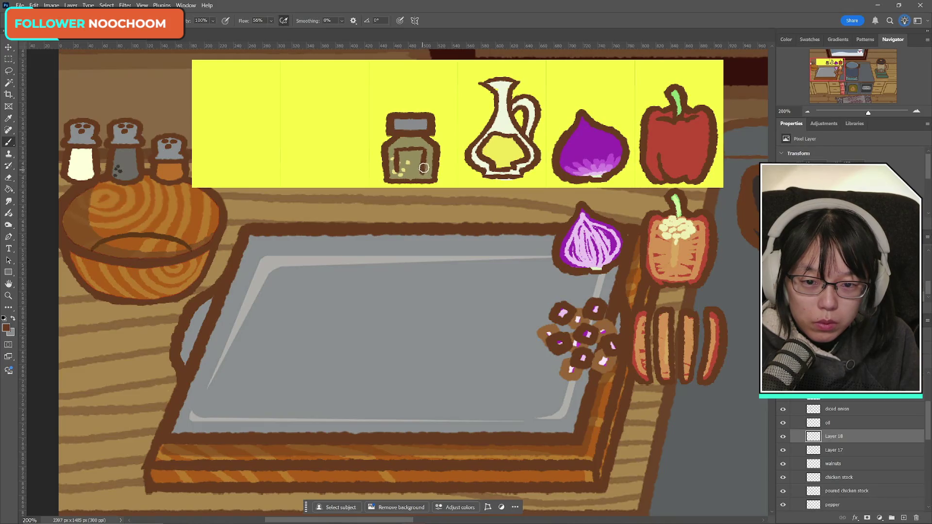
pyautogui.moveTo(395, 171); pyautogui.dragTo(422, 170)
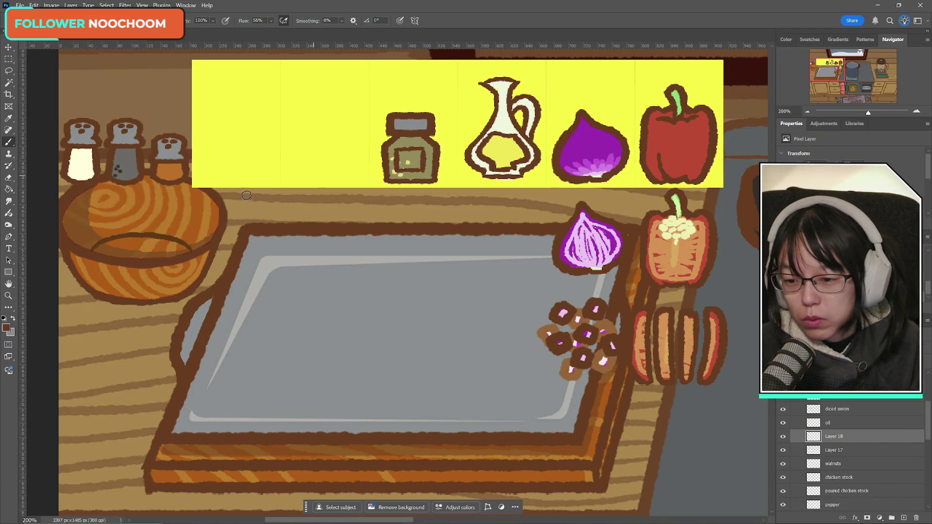
pyautogui.press('x')
pyautogui.click(6, 327)
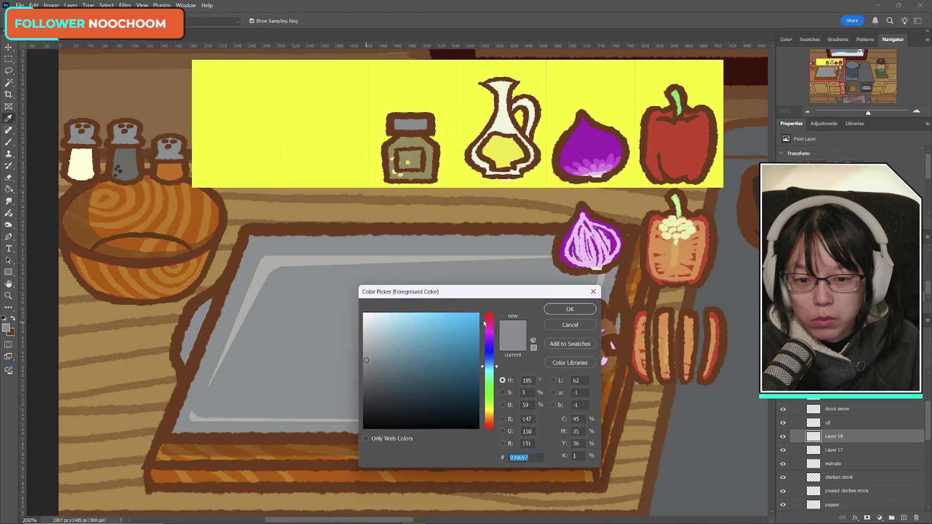
# - Fill the jar label with an off-white on a new layer below the outline
pyautogui.click(84, 158)
pyautogui.click(371, 319)
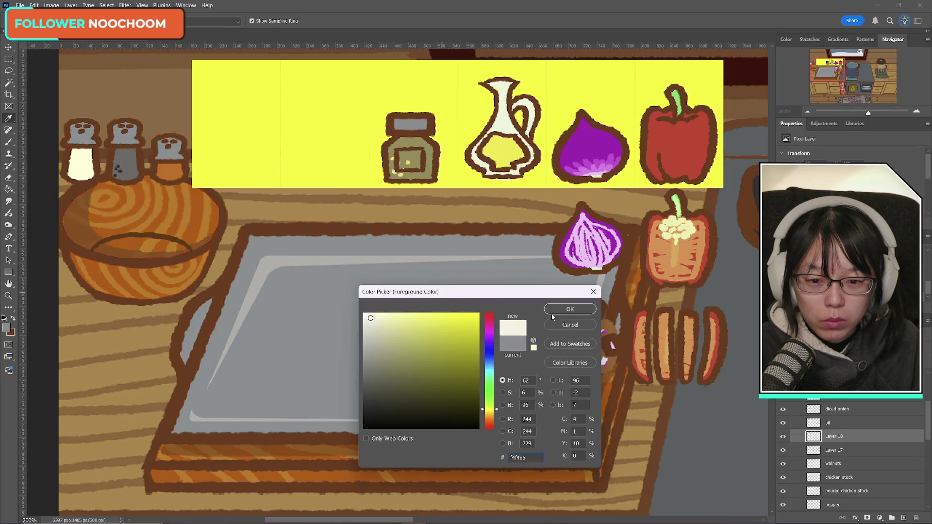
pyautogui.click(554, 311)
pyautogui.click(904, 519)
pyautogui.hotkey('ctrl', '[')
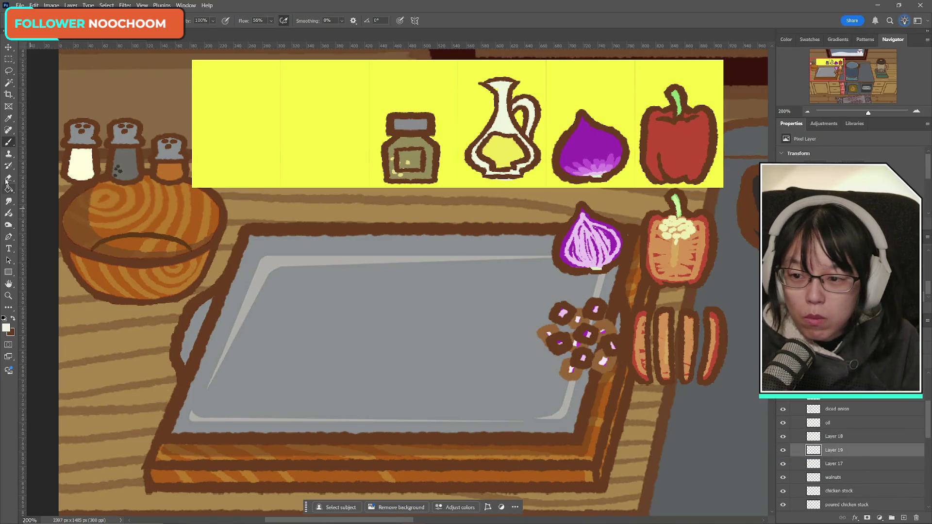
pyautogui.moveTo(404, 152); pyautogui.dragTo(414, 159)
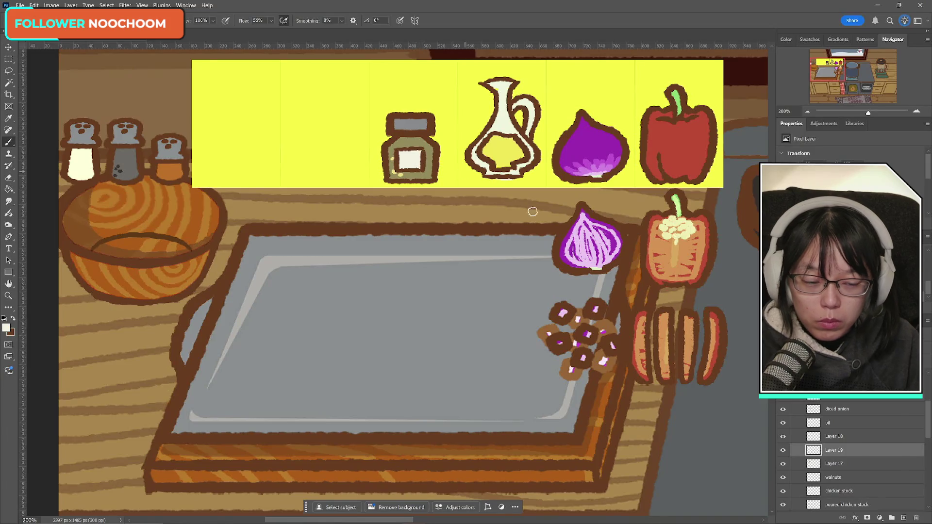
# - Switch to brown and letter a Z on the label, checking with layer visibility toggles
pyautogui.click(782, 437)
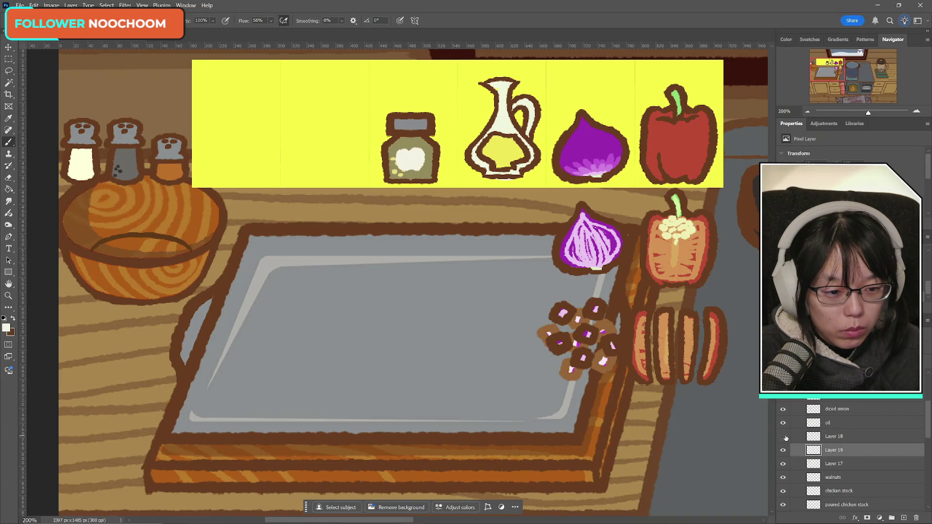
pyautogui.click(783, 450)
pyautogui.click(783, 450)
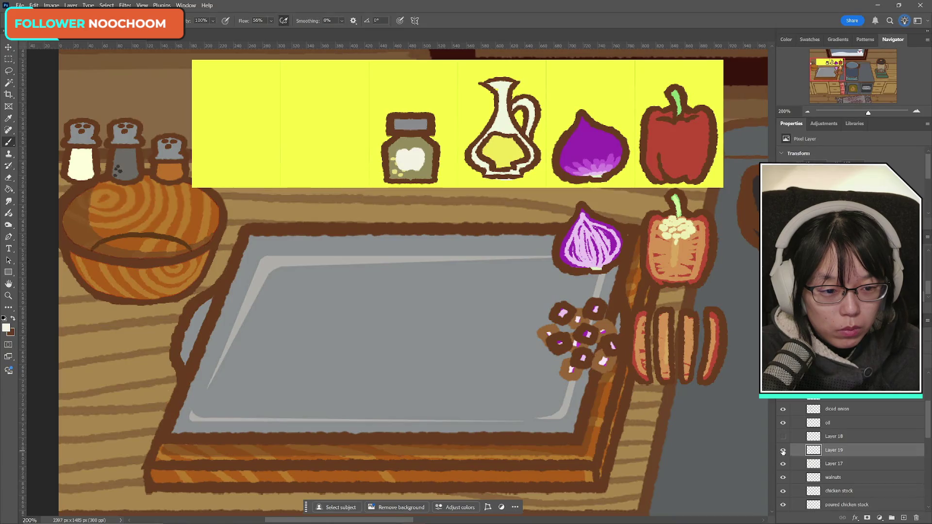
pyautogui.click(783, 437)
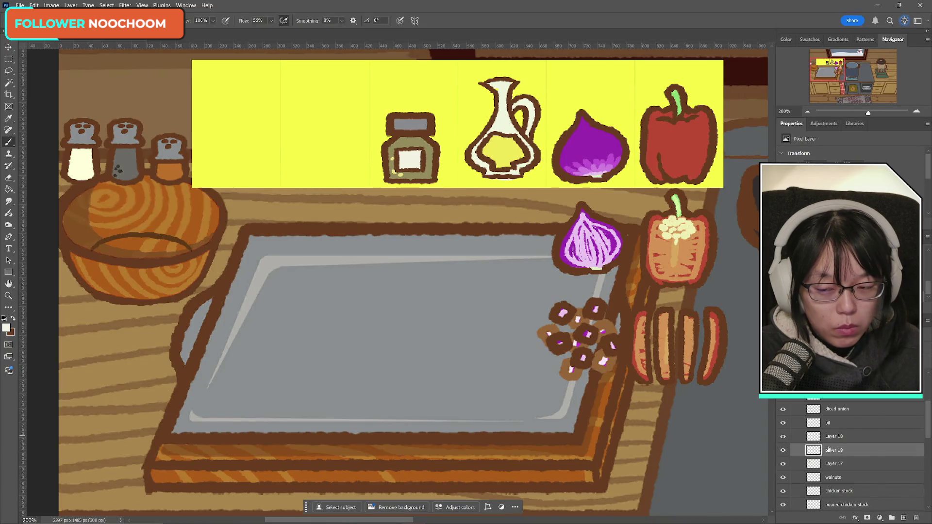
pyautogui.click(13, 319)
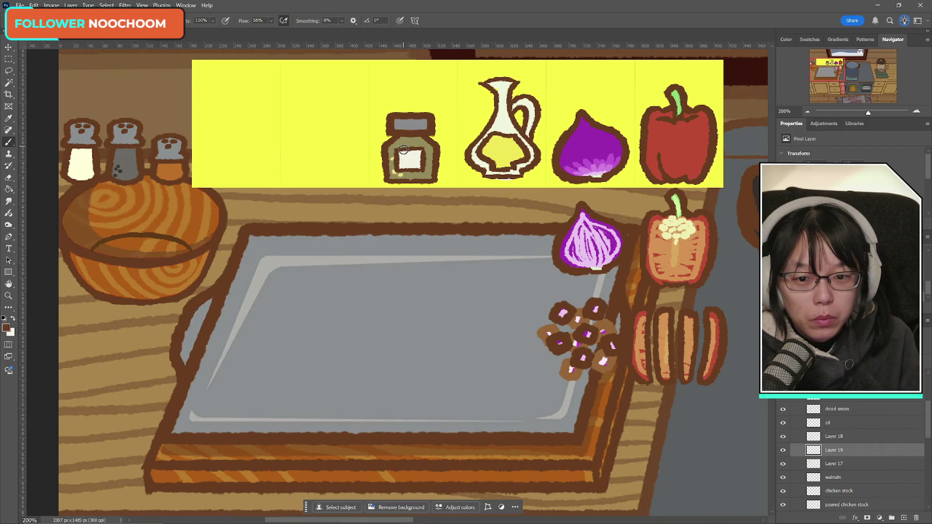
pyautogui.moveTo(399, 152); pyautogui.dragTo(419, 168)
pyautogui.hotkey('ctrl', 'z')
pyautogui.hotkey('ctrl', 'z')
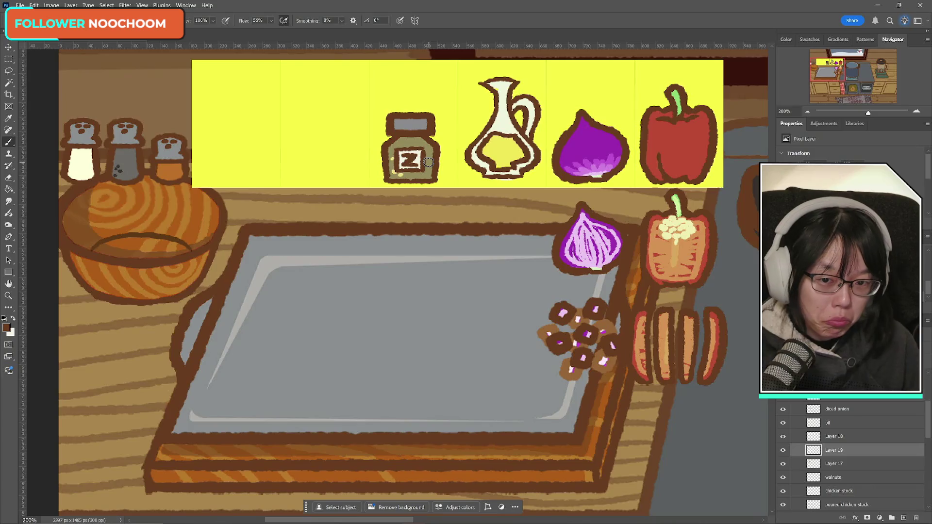
pyautogui.click(782, 437)
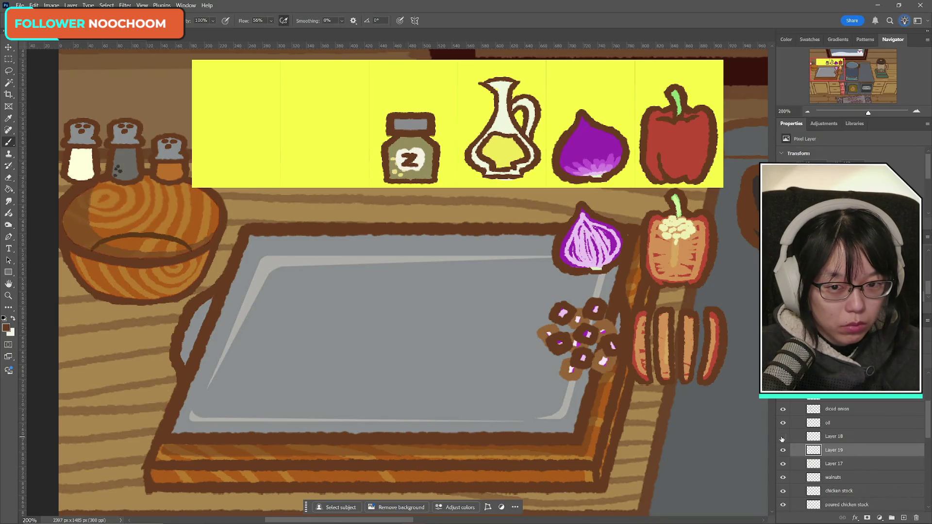
# - Merge the jar's layers into one and rename it 'zaatar'
pyautogui.click(783, 437)
pyautogui.click(784, 423)
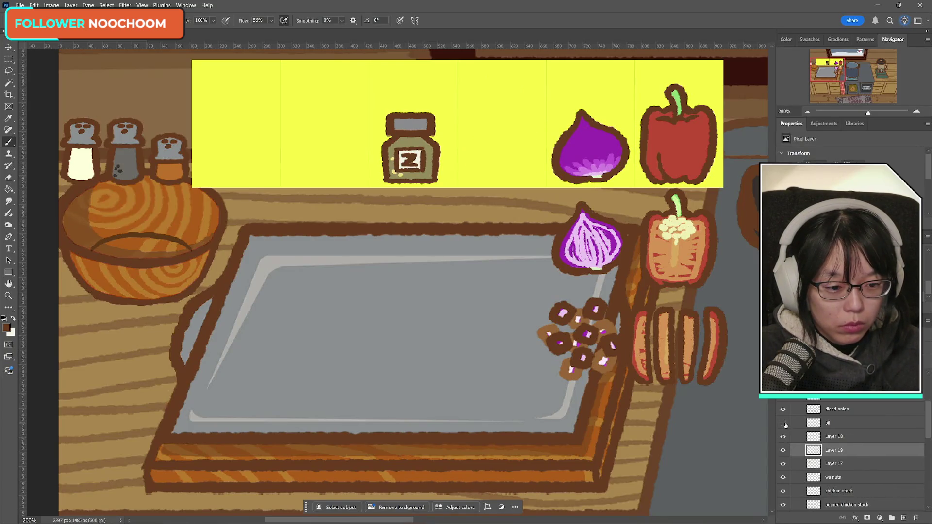
pyautogui.click(783, 422)
pyautogui.click(834, 436)
pyautogui.hotkey('ctrl', 'e')
pyautogui.hotkey('ctrl', 'e')
pyautogui.doubleClick(833, 437)
pyautogui.write('zaatar')
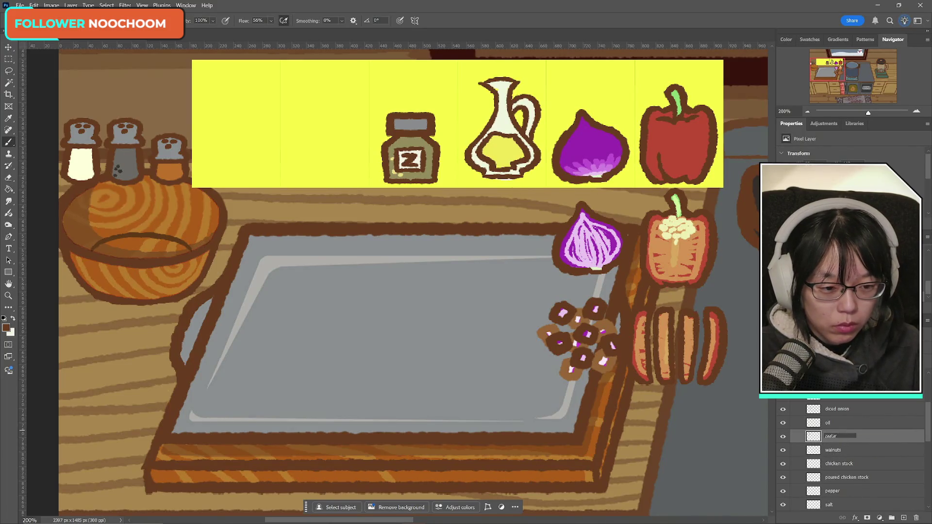
pyautogui.press('Return')
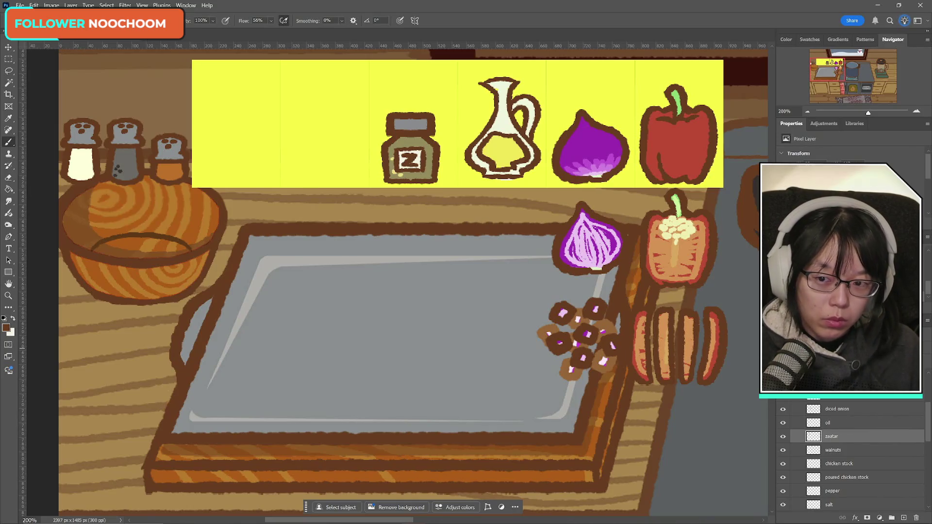
# - Move the zaatar jar to the yellow bar's left end with Free Transform
pyautogui.hotkey('ctrl', 't')
pyautogui.moveTo(407, 163); pyautogui.dragTo(221, 163)
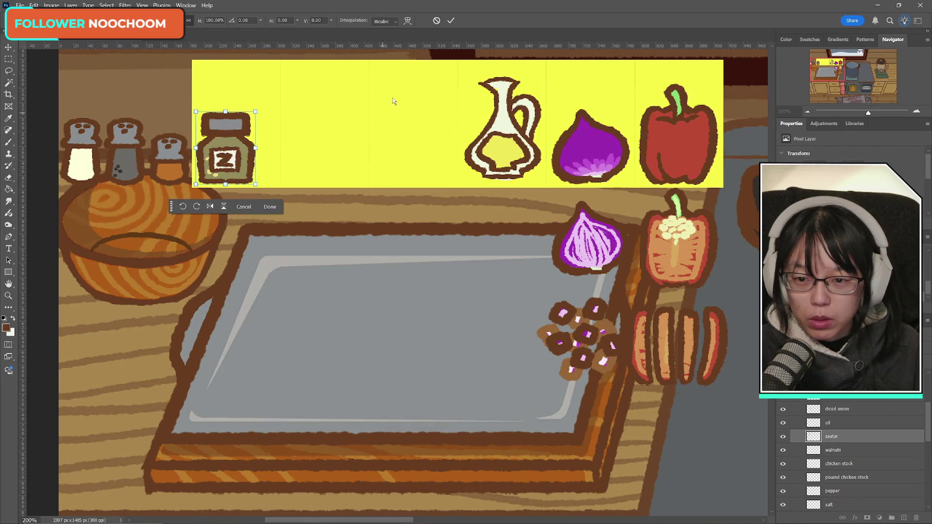
pyautogui.click(452, 21)
# - Narrow the selected jar slightly and nudge it into its final spot
pyautogui.click(8, 59)
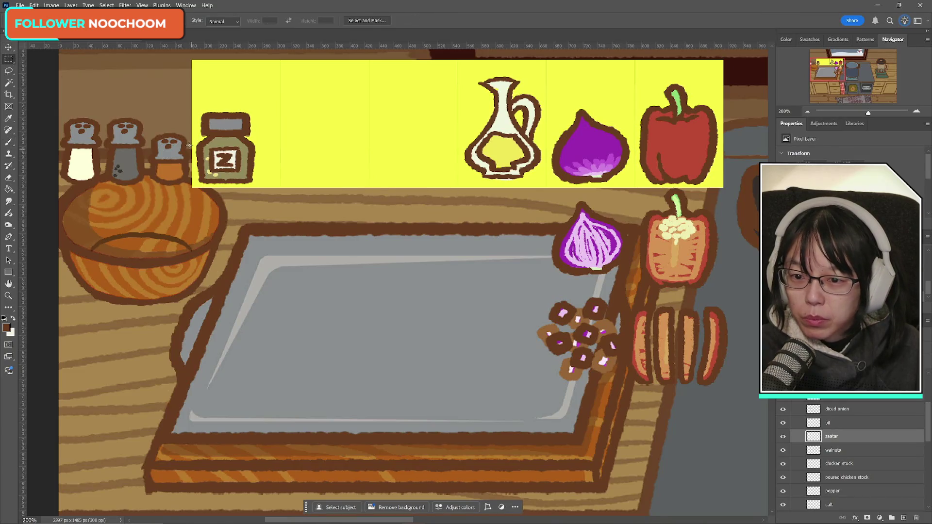
pyautogui.moveTo(192, 139); pyautogui.dragTo(274, 190)
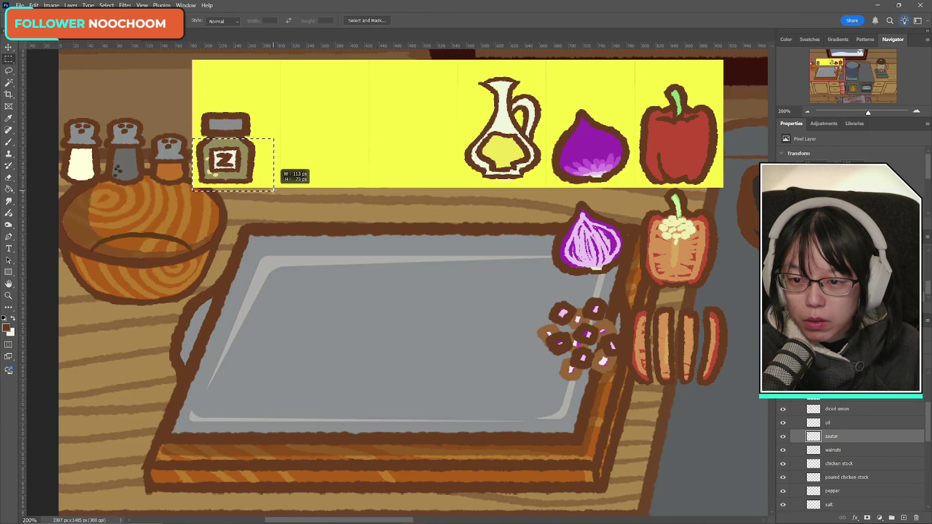
pyautogui.hotkey('ctrl', 't')
pyautogui.moveTo(275, 166); pyautogui.dragTo(268, 166)
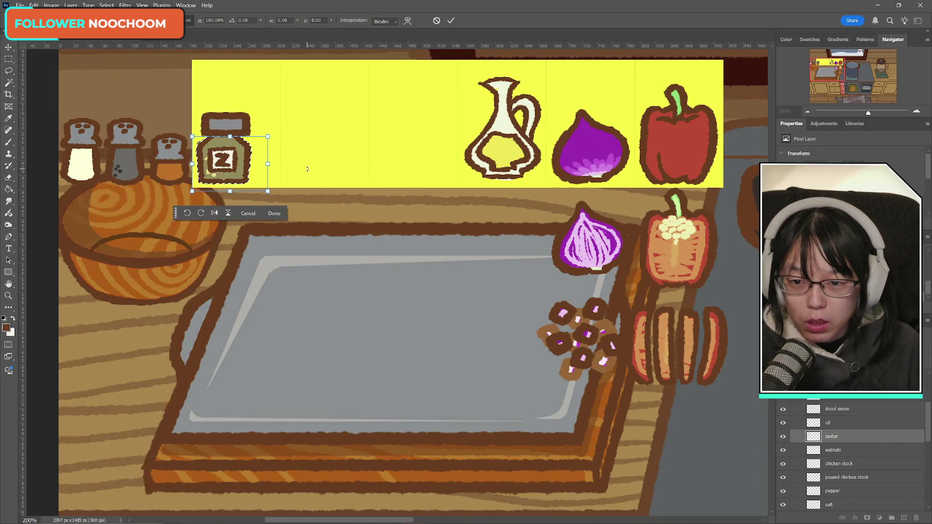
pyautogui.press('Right')
pyautogui.press('Right')
pyautogui.press('Right')
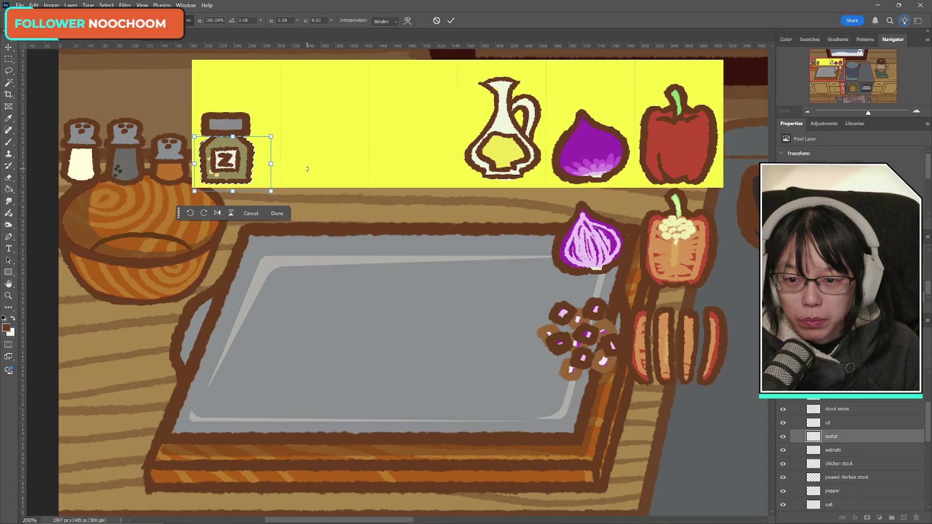
pyautogui.press('Left')
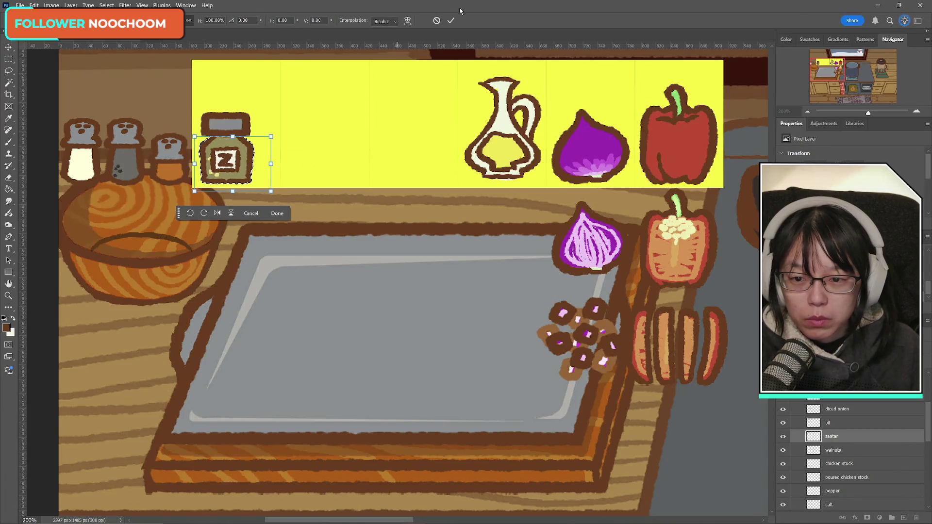
pyautogui.press('Up')
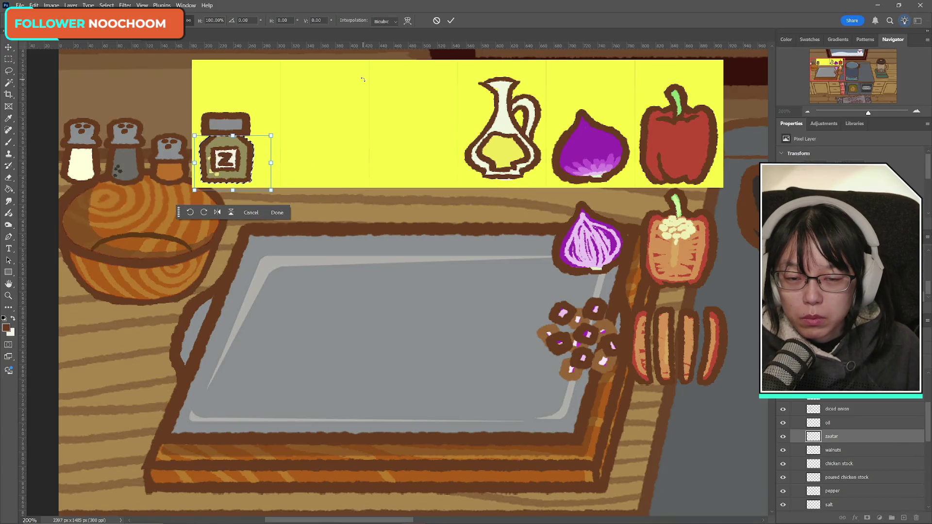
pyautogui.click(451, 20)
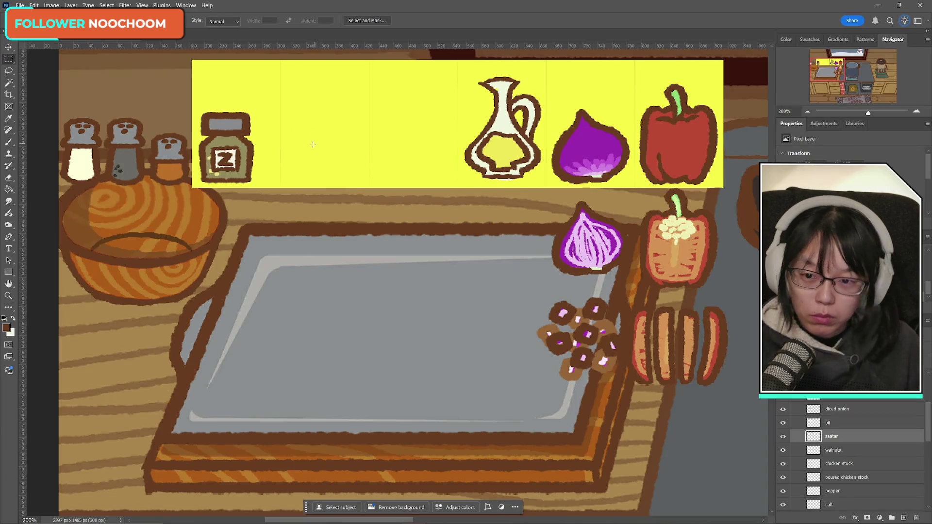
pyautogui.hotkey('ctrl', 't')
pyautogui.press('Left')
pyautogui.press('Left')
pyautogui.press('Left')
pyautogui.press('Left')
pyautogui.click(451, 21)
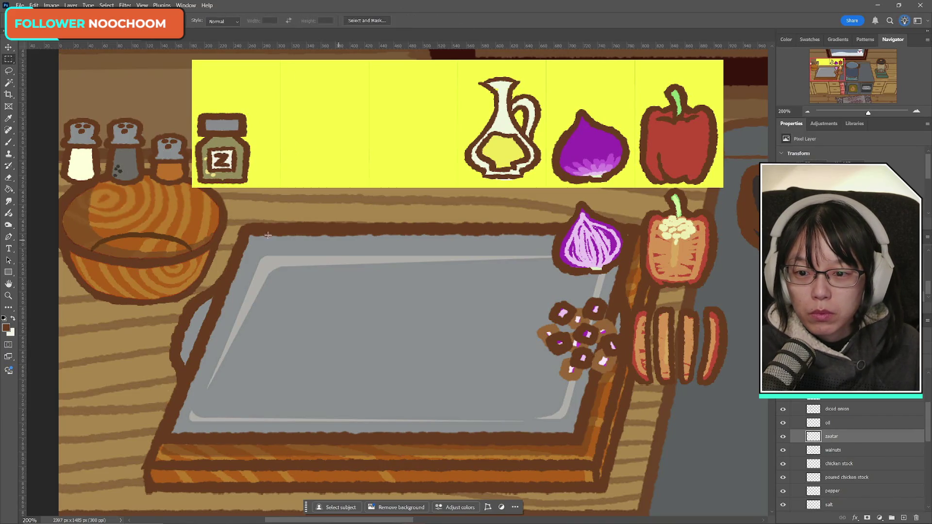
pyautogui.click(842, 454)
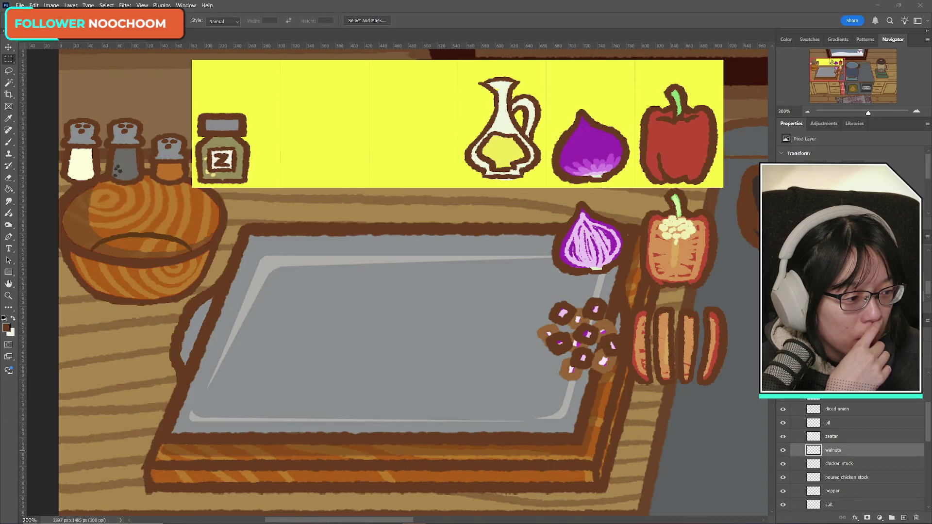
# - Switch to the Chrome window showing the SOUP! recipe Google Doc
pyautogui.hotkey('alt', 'Tab')
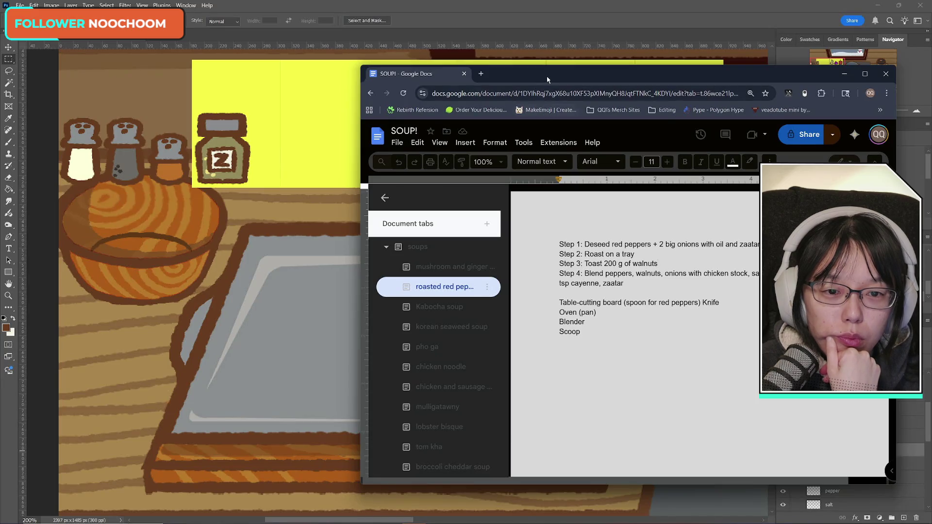
# - Reposition the recipe window, then return to the Photoshop kitchen drawing
pyautogui.moveTo(547, 79); pyautogui.dragTo(560, 86)
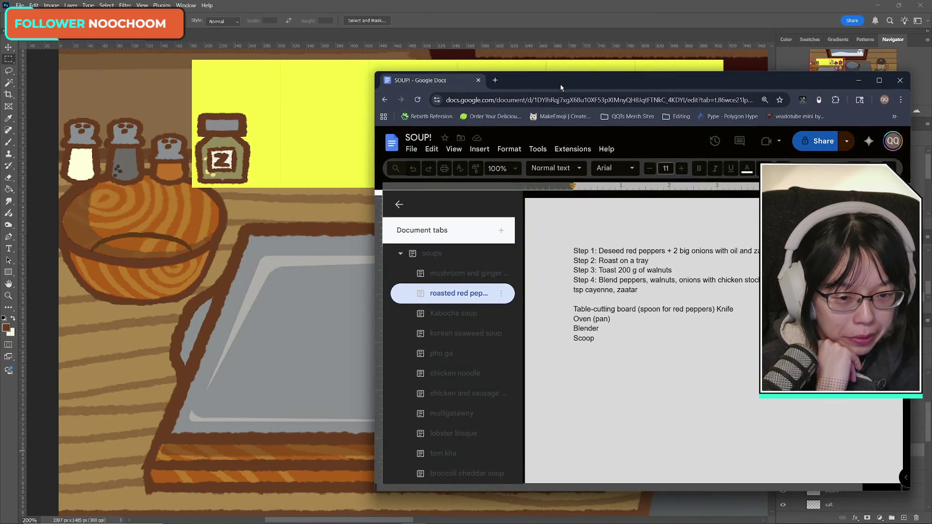
pyautogui.hotkey('alt', 'Tab')
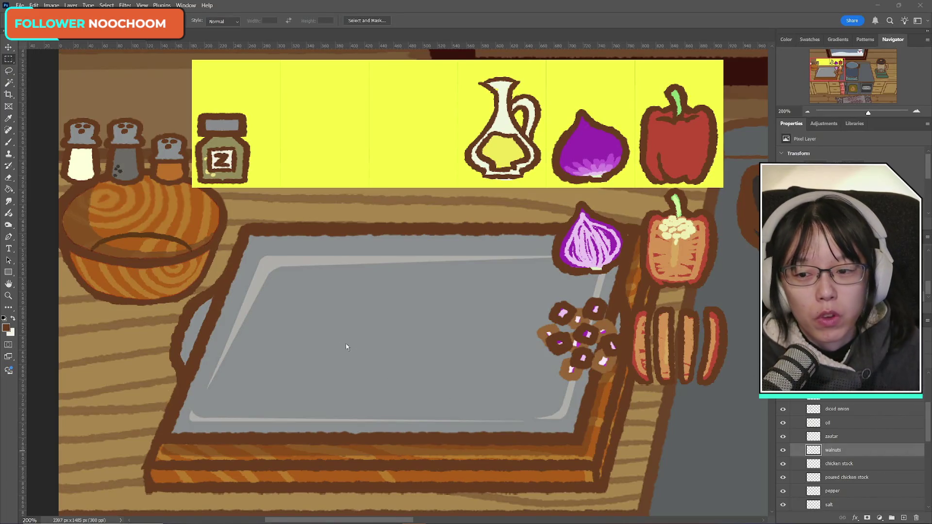
pyautogui.click(10, 143)
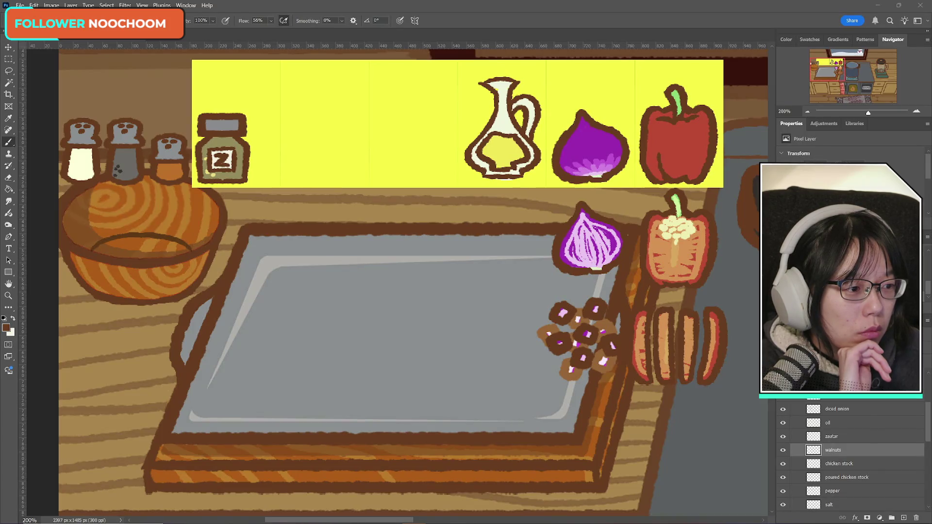
# - Switch to Chrome's Google Images results for 'toast walnuts in oven'
pyautogui.hotkey('alt', 'Tab')
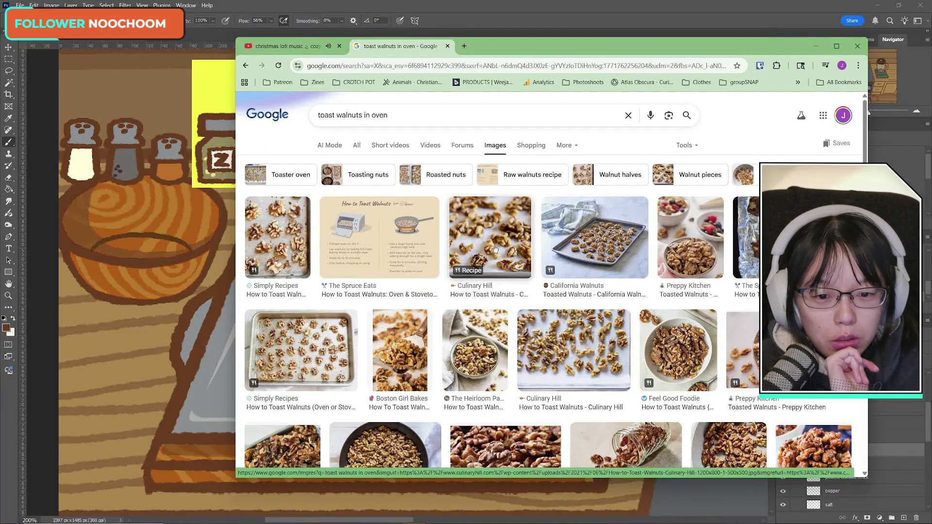
# - Preview the Simply Recipes toasted walnuts photo, then minimise Chrome to reveal the canvas
pyautogui.click(310, 350)
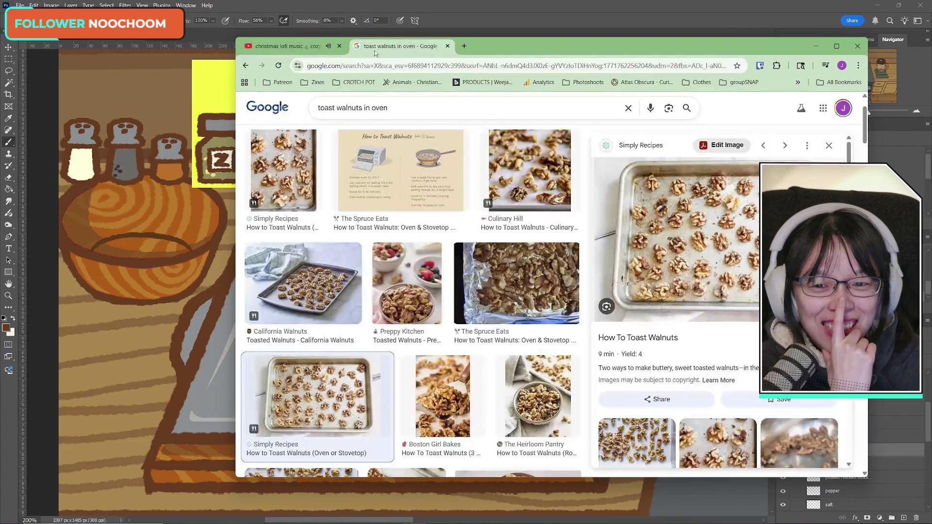
pyautogui.scroll(1, 441, 256)
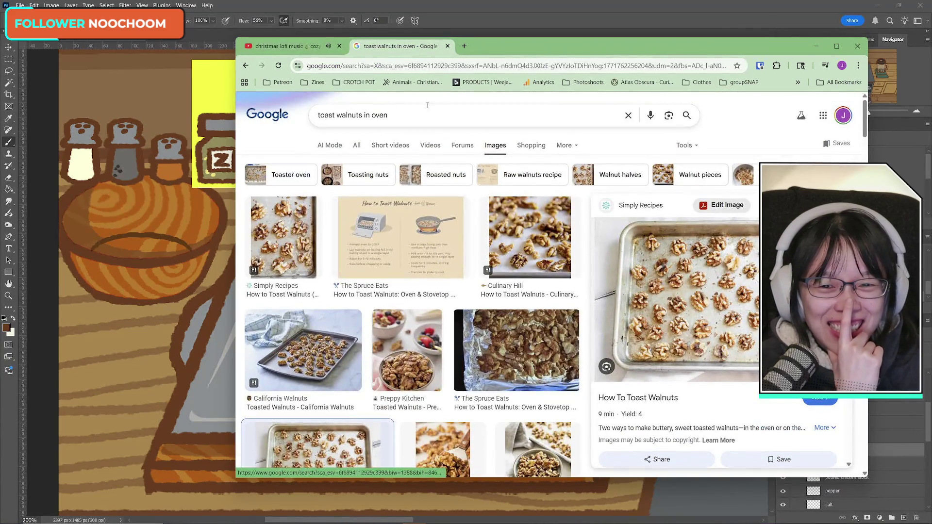
pyautogui.moveTo(499, 48); pyautogui.dragTo(466, 4)
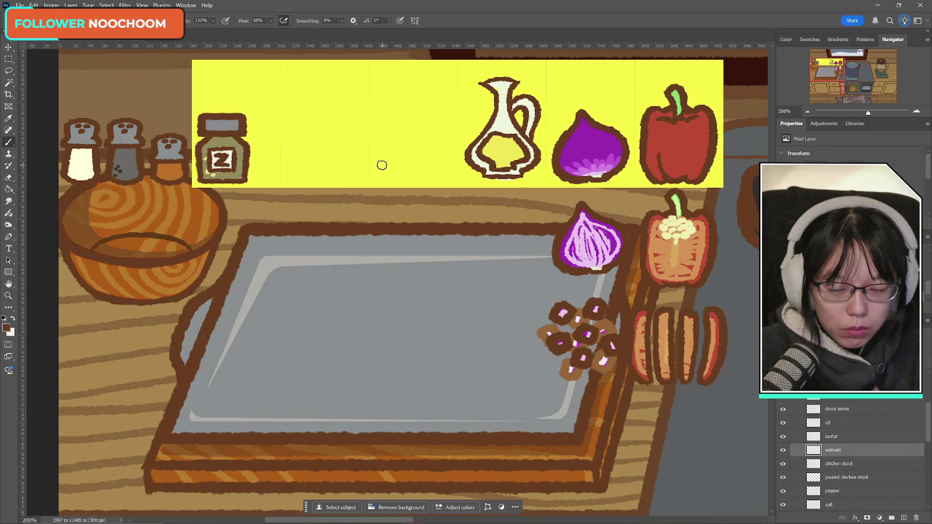
# - Try brown outline strokes on the walnuts in the bar, undoing the unwanted ones
pyautogui.moveTo(378, 167); pyautogui.dragTo(400, 156)
pyautogui.hotkey('ctrl', 'z')
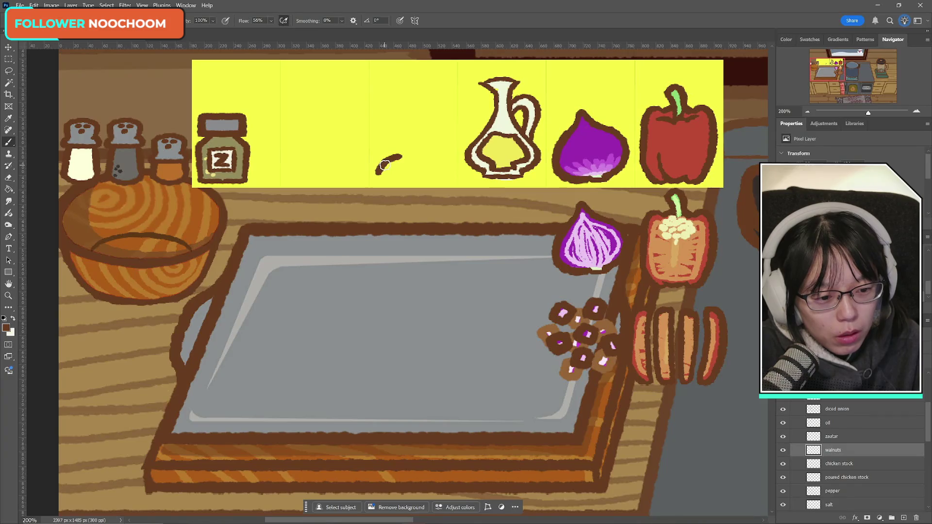
pyautogui.moveTo(378, 173)
pyautogui.mouseDown()
pyautogui.moveTo(376, 154)
pyautogui.moveTo(403, 154)
pyautogui.mouseUp()
pyautogui.hotkey('ctrl', 'z')
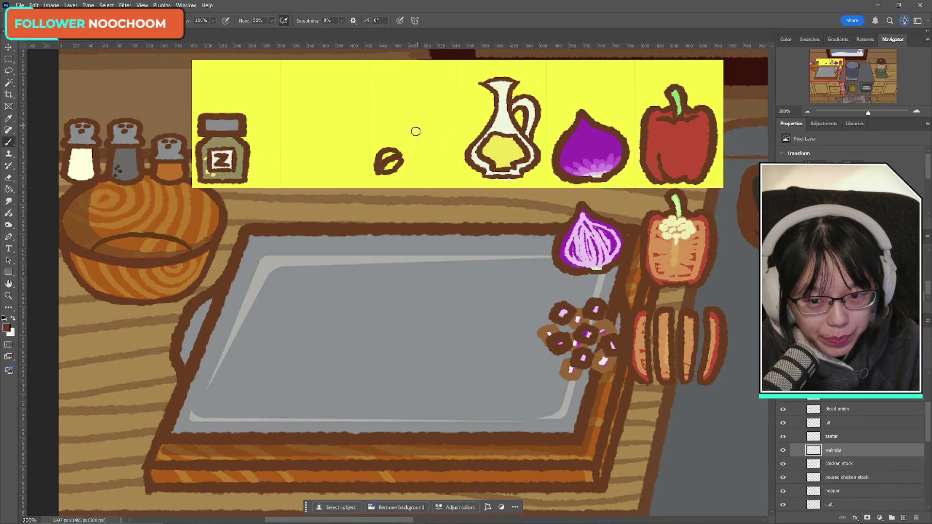
pyautogui.hotkey('ctrl', 'z')
pyautogui.moveTo(418, 176)
pyautogui.mouseDown()
pyautogui.moveTo(433, 166)
pyautogui.moveTo(404, 173)
pyautogui.moveTo(437, 165)
pyautogui.mouseUp()
pyautogui.hotkey('ctrl', 'z')
pyautogui.hotkey('ctrl', 'z')
pyautogui.hotkey('ctrl', 'z')
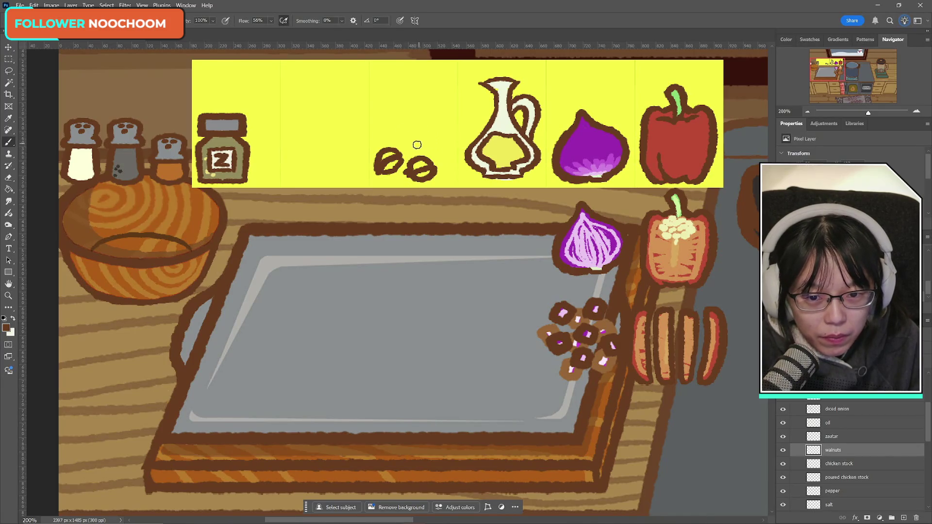
# - Outline the top walnuts in brown and add Layer 17 beneath the walnuts layer
pyautogui.moveTo(416, 145); pyautogui.dragTo(445, 140)
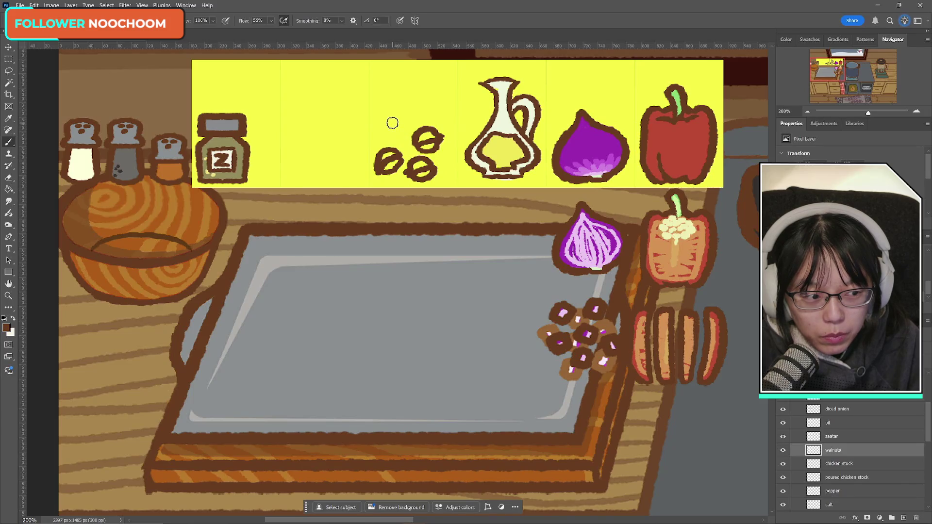
pyautogui.moveTo(384, 121); pyautogui.dragTo(399, 128)
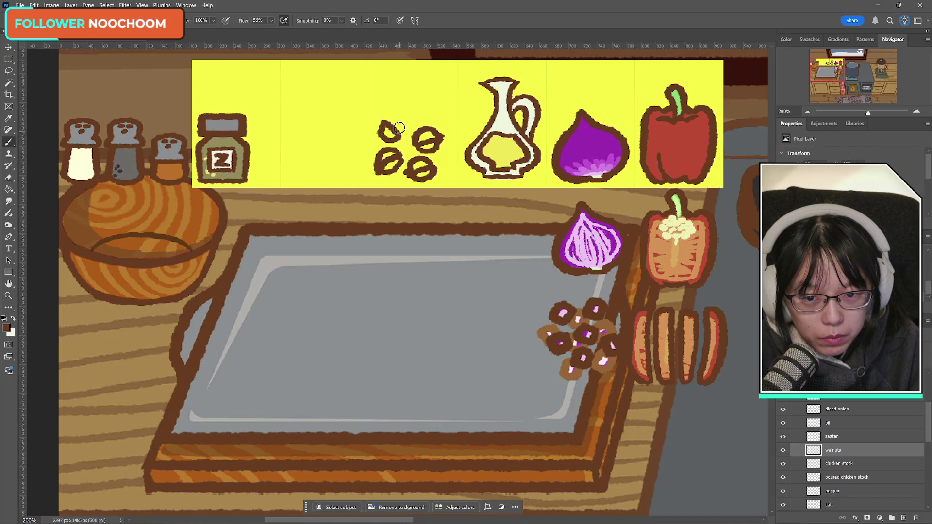
pyautogui.moveTo(389, 121); pyautogui.dragTo(403, 136)
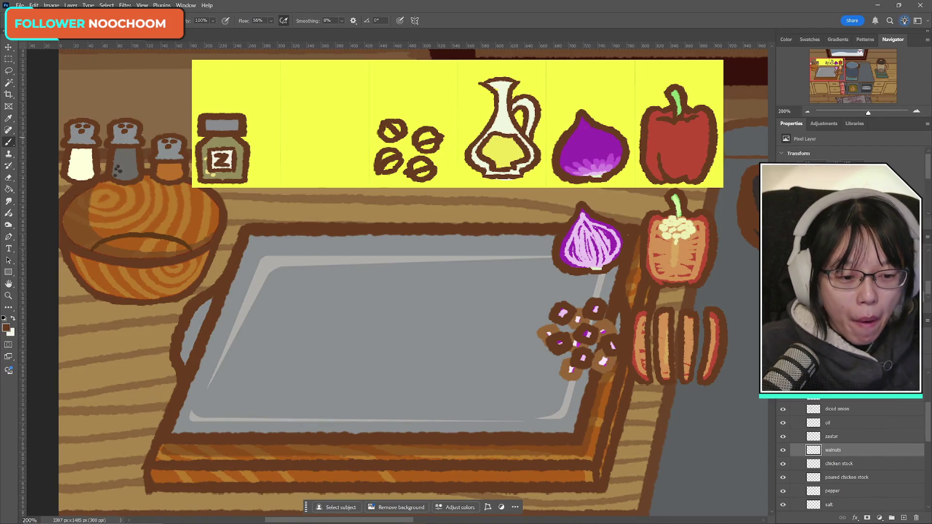
pyautogui.click(904, 518)
pyautogui.moveTo(845, 451); pyautogui.dragTo(860, 470)
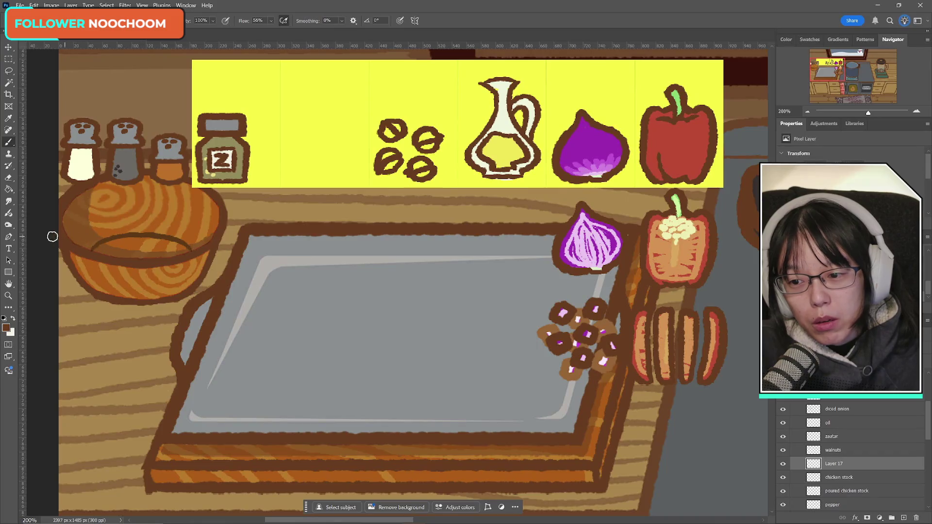
# - Sample browns from the artwork into the foreground Color Picker, adjusting lightness and hue
pyautogui.click(13, 319)
pyautogui.click(6, 328)
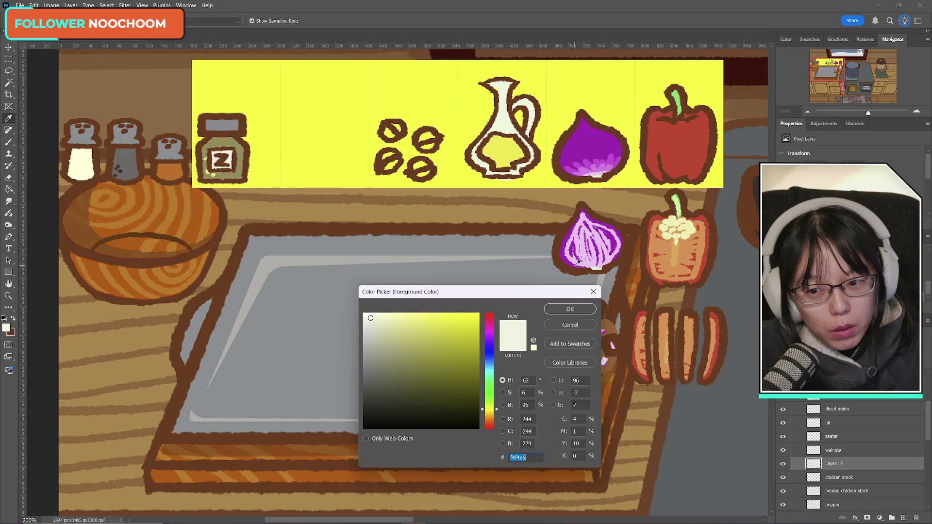
pyautogui.click(151, 95)
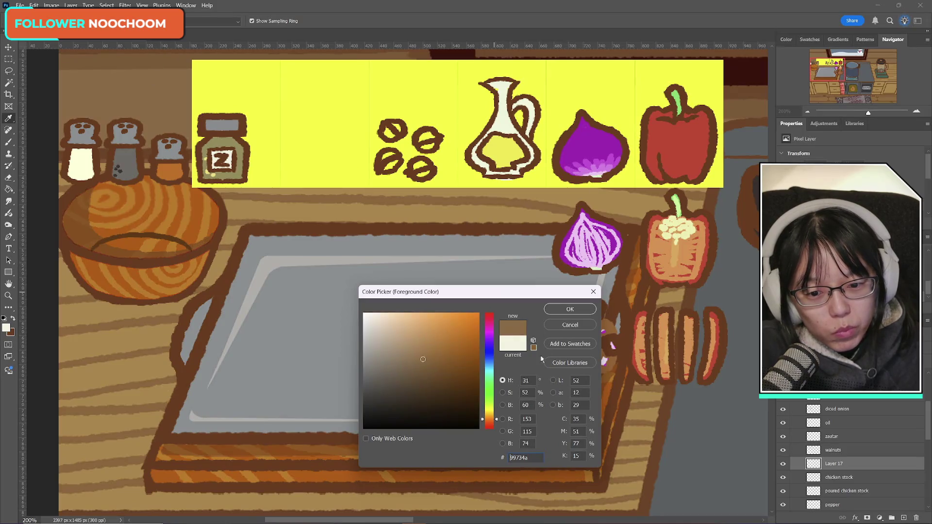
pyautogui.moveTo(427, 343); pyautogui.dragTo(432, 342)
pyautogui.moveTo(498, 421); pyautogui.dragTo(498, 423)
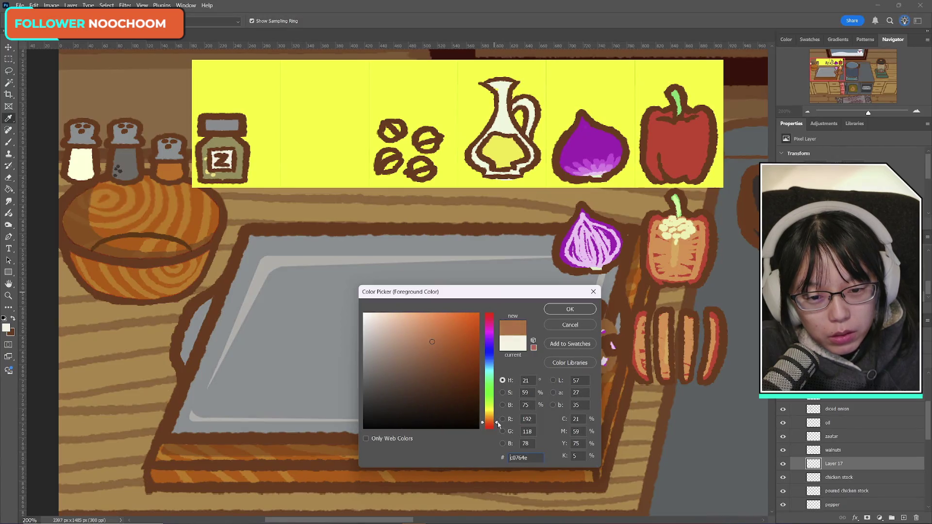
pyautogui.moveTo(498, 424); pyautogui.dragTo(499, 421)
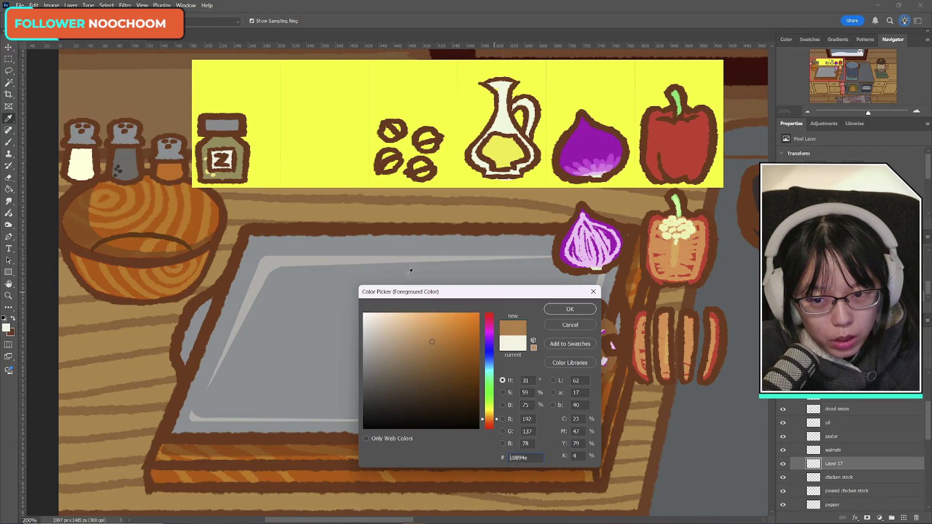
pyautogui.click(181, 101)
pyautogui.click(317, 195)
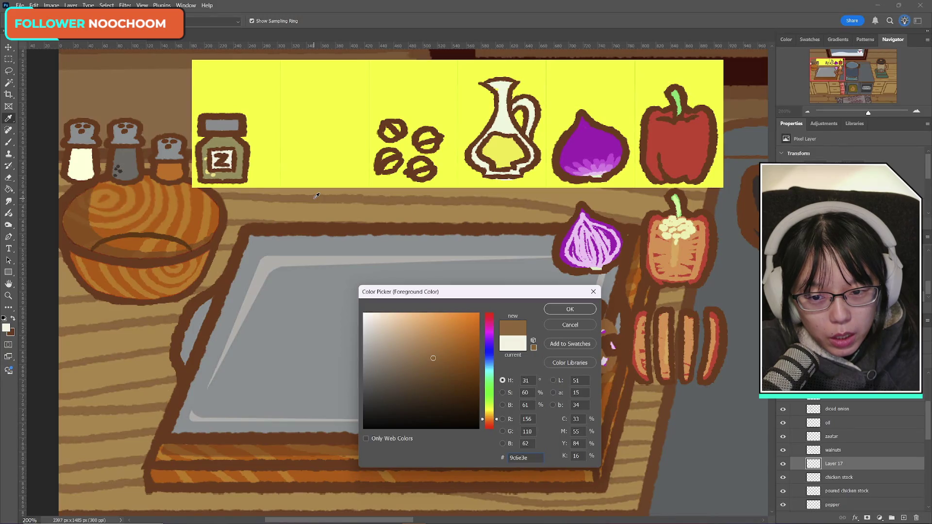
pyautogui.click(316, 207)
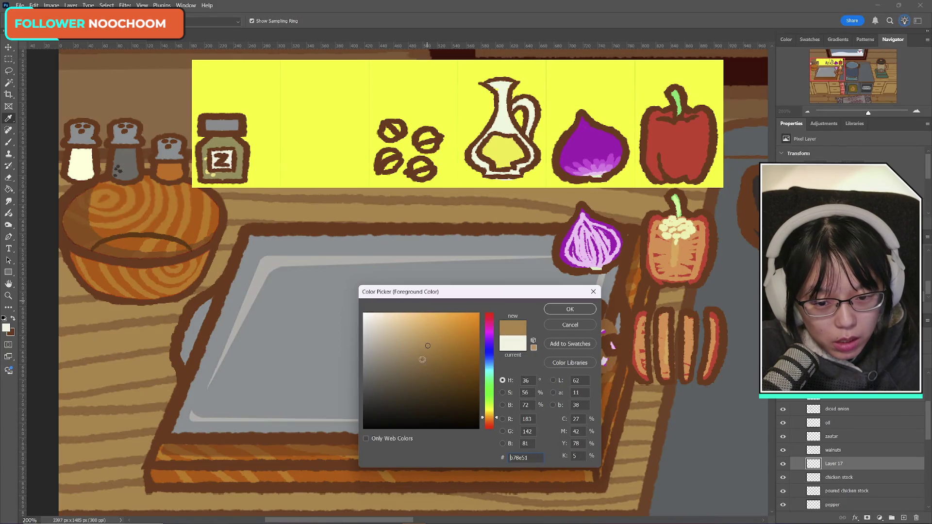
# - Set the foreground colour to light tan d7a861 and brush it into the walnuts
pyautogui.click(409, 336)
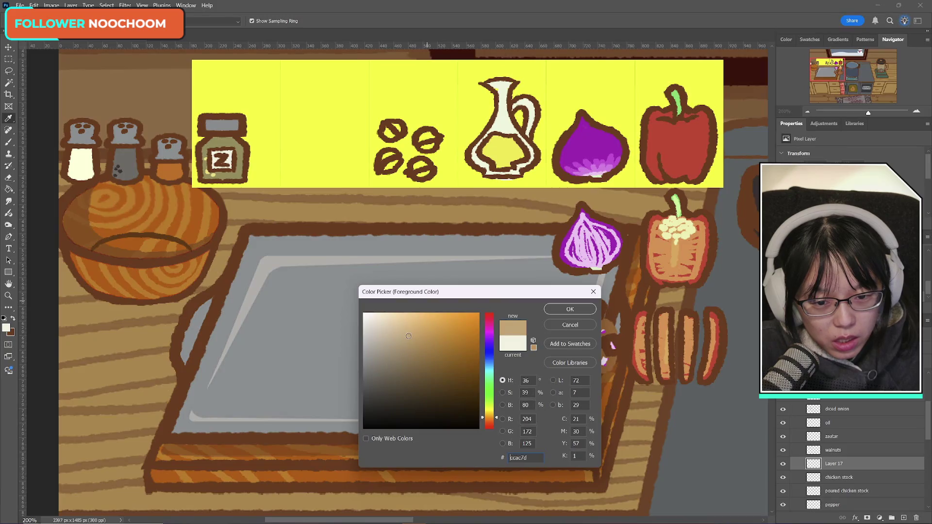
pyautogui.click(396, 341)
pyautogui.click(448, 332)
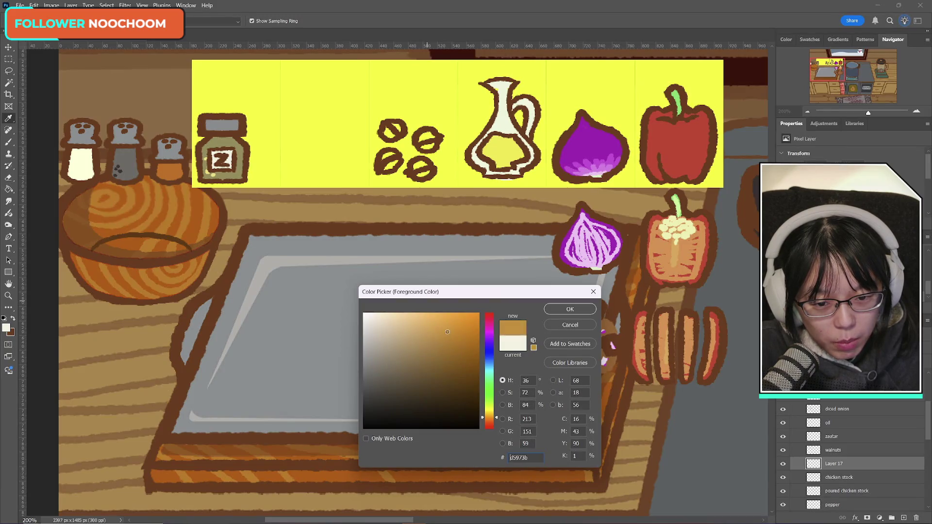
pyautogui.click(439, 333)
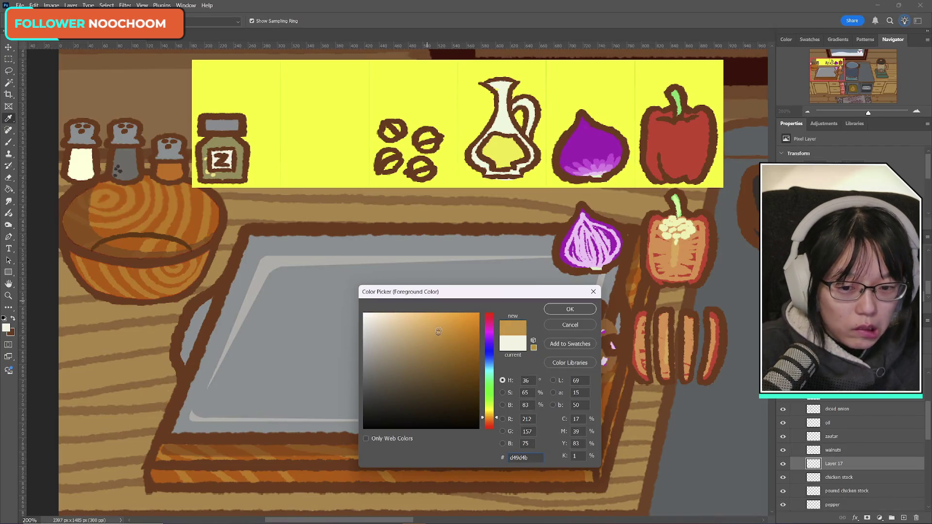
pyautogui.click(427, 331)
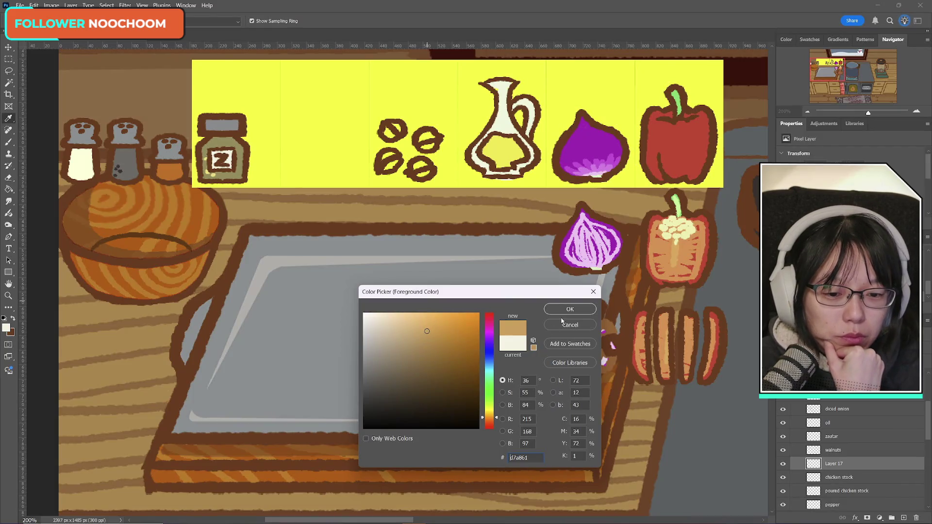
pyautogui.click(567, 310)
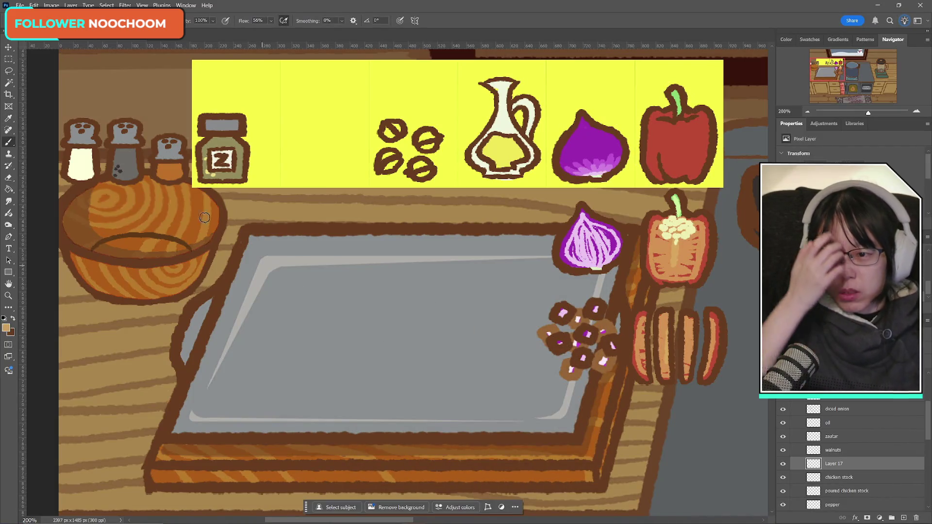
pyautogui.moveTo(386, 125); pyautogui.dragTo(428, 141)
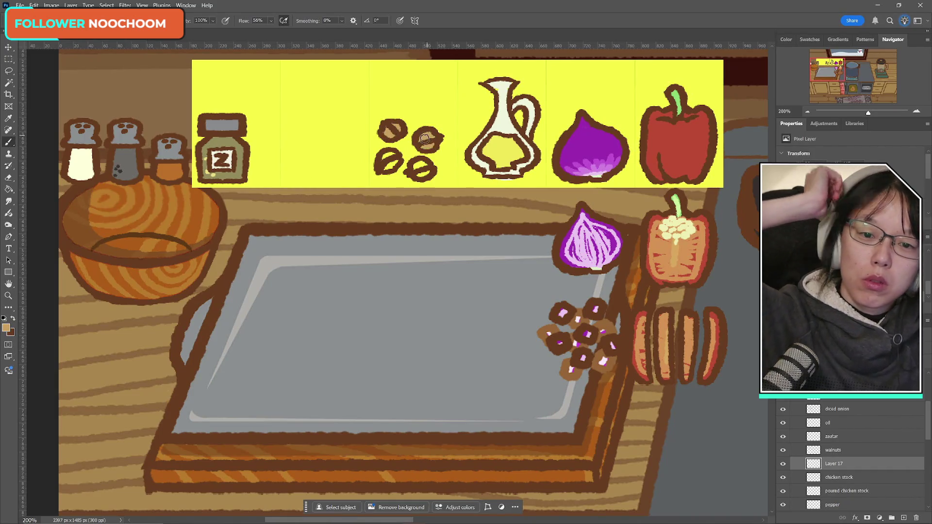
pyautogui.moveTo(385, 163)
pyautogui.mouseDown()
pyautogui.moveTo(390, 155)
pyautogui.moveTo(428, 172)
pyautogui.mouseUp()
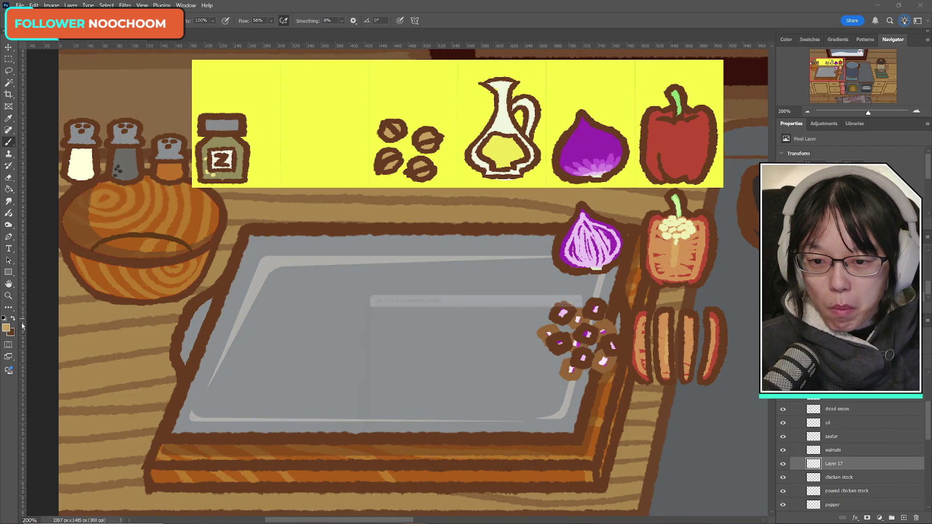
# - Make the wooden bowl's orange c46103 the foreground colour
pyautogui.click(7, 328)
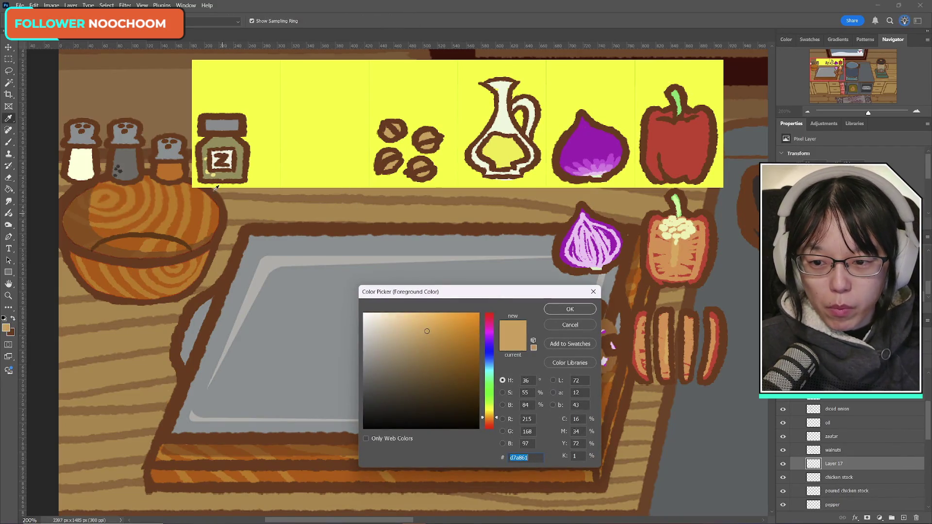
pyautogui.click(200, 212)
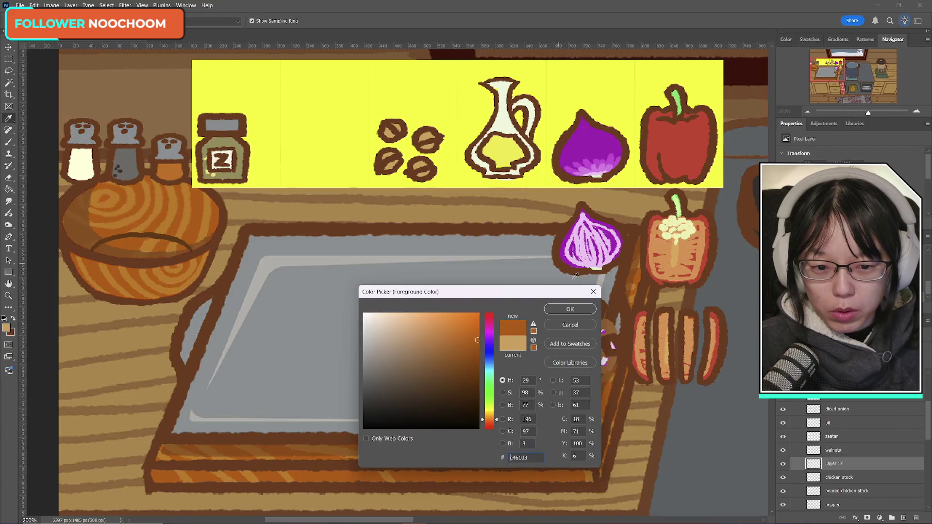
pyautogui.click(570, 309)
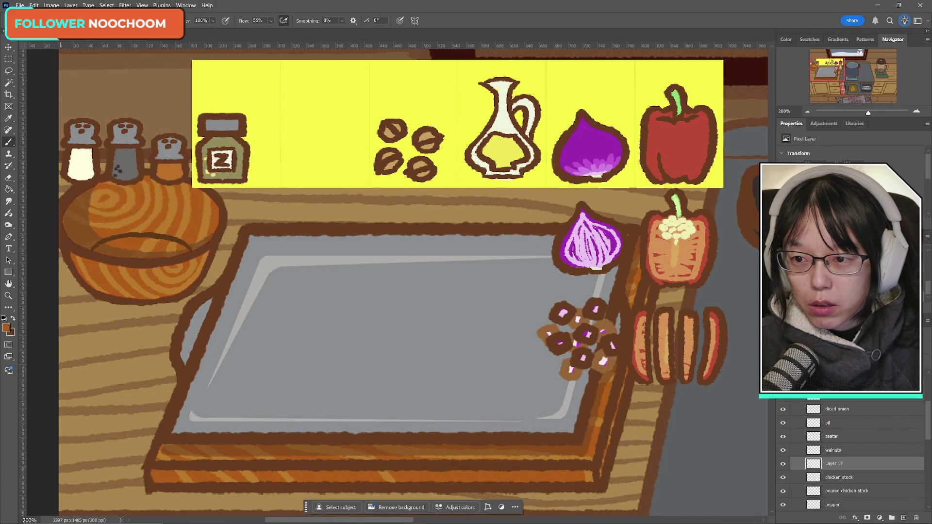
pyautogui.click(23, 21)
pyautogui.press('Escape')
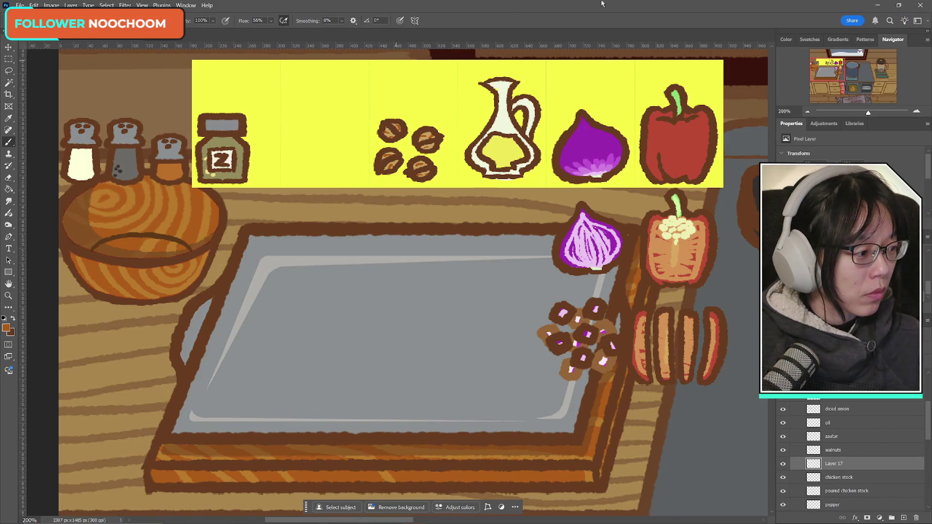
# - Back in Photoshop, take the Brush and sample the light tan from the walnut fill
pyautogui.hotkey('alt', 'Tab')
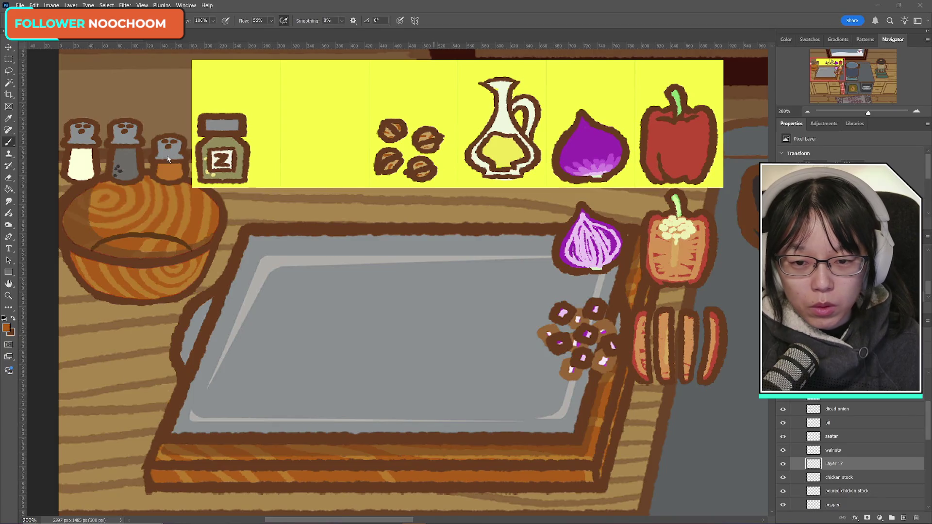
pyautogui.click(8, 144)
pyautogui.keyDown('alt'); pyautogui.click(425, 136); pyautogui.keyUp('alt')
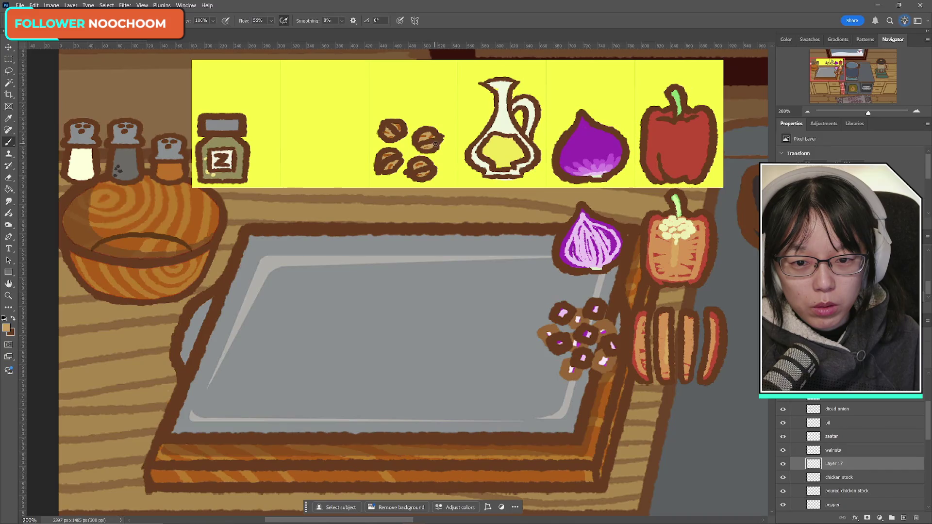
pyautogui.click(843, 451)
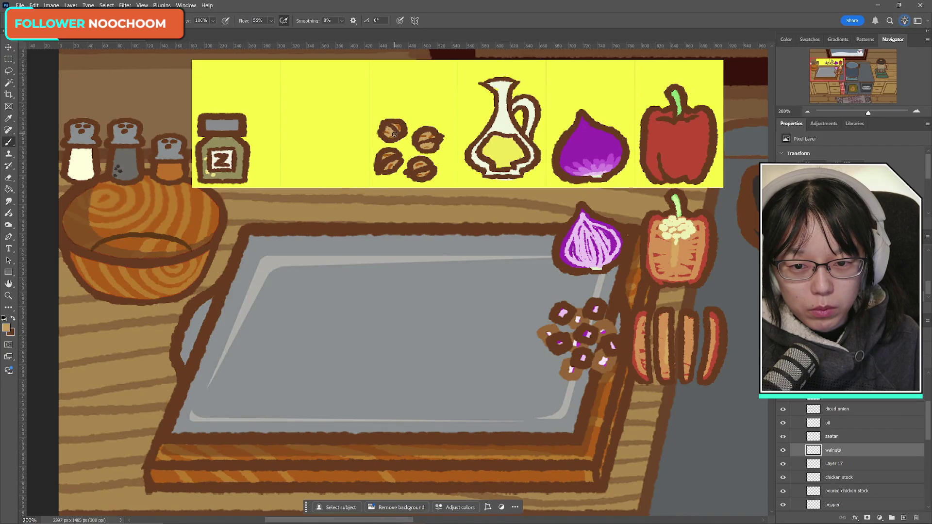
pyautogui.moveTo(394, 134); pyautogui.dragTo(398, 132)
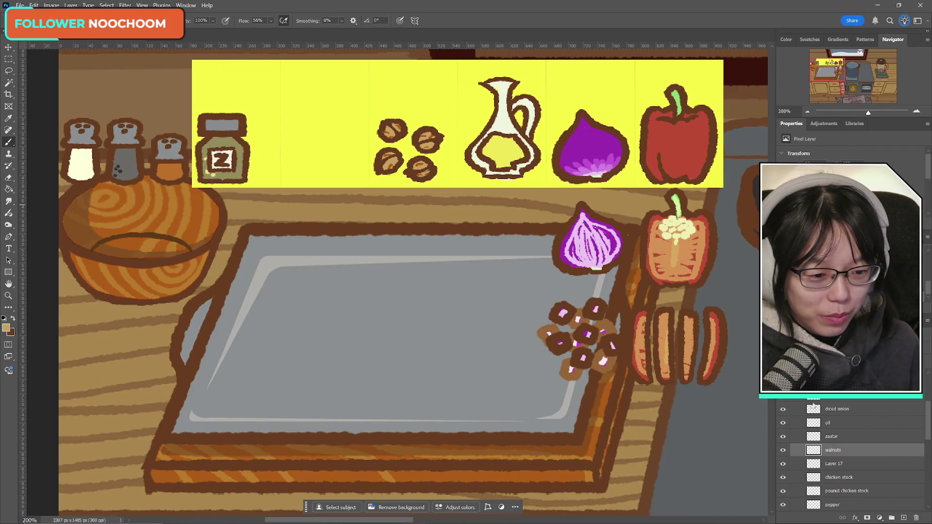
pyautogui.click(783, 450)
pyautogui.click(784, 451)
pyautogui.click(783, 450)
pyautogui.click(783, 451)
pyautogui.click(783, 451)
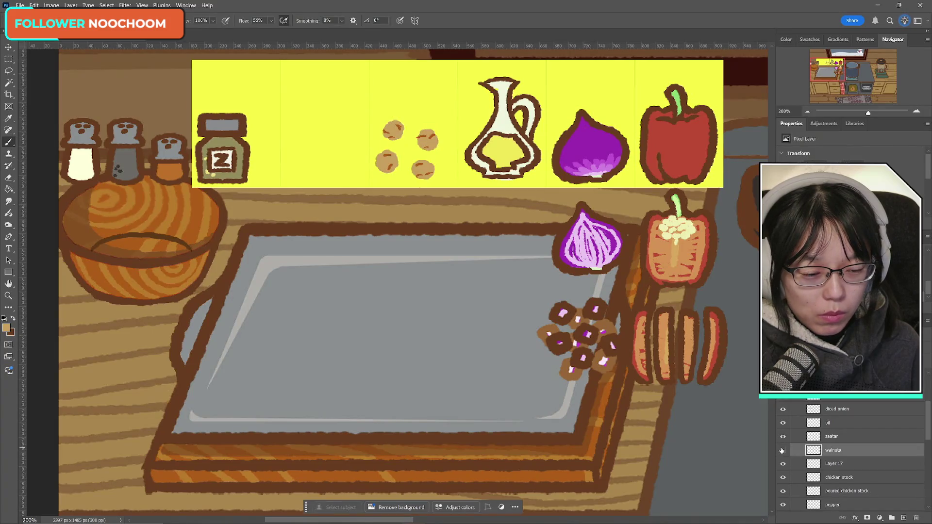
pyautogui.click(782, 451)
pyautogui.click(783, 451)
pyautogui.click(782, 451)
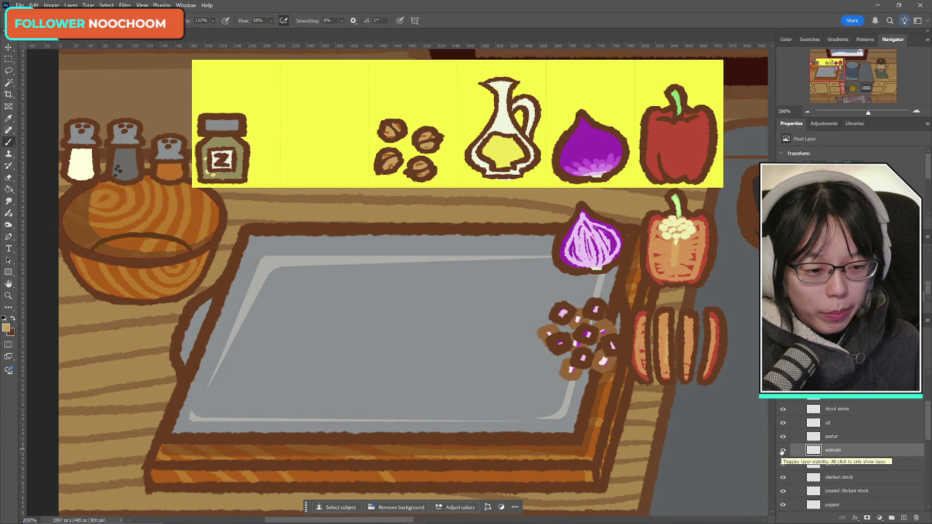
pyautogui.click(782, 450)
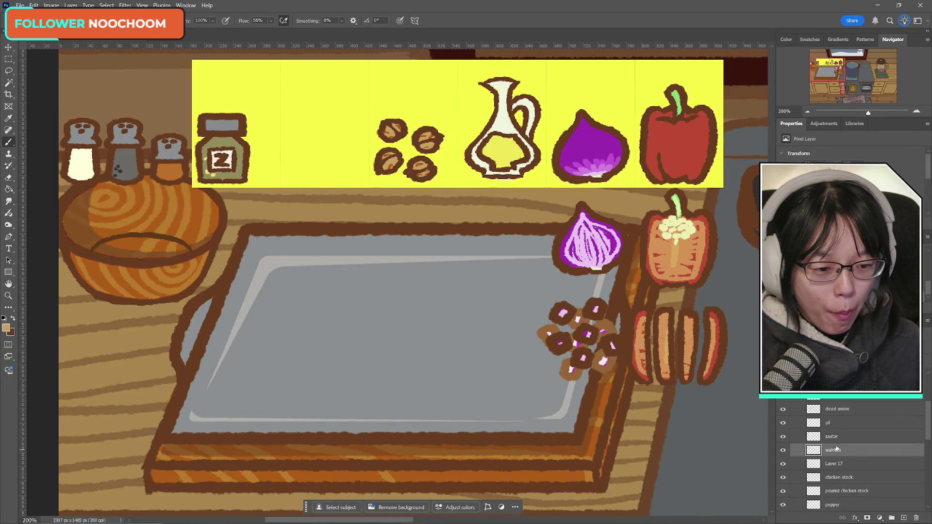
pyautogui.hotkey('ctrl', 'e')
pyautogui.doubleClick(834, 450)
pyautogui.write('walnuts')
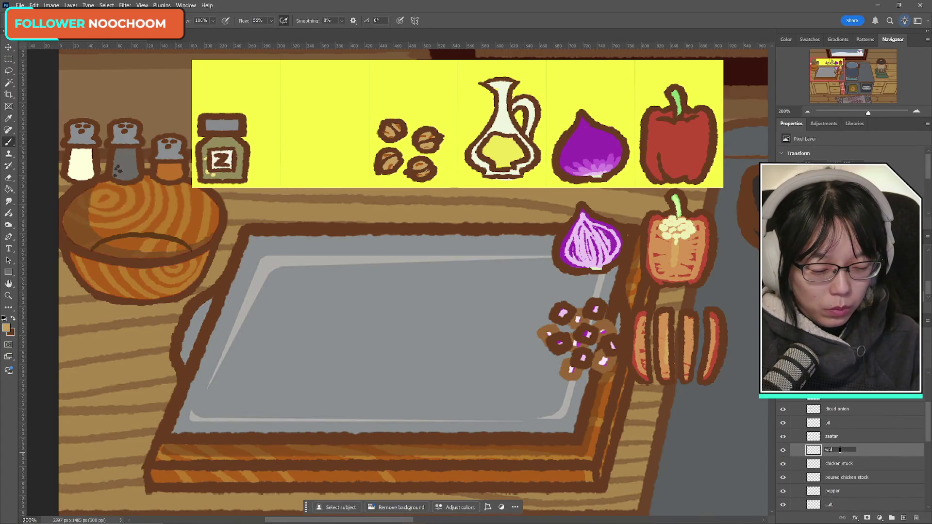
pyautogui.press('Return')
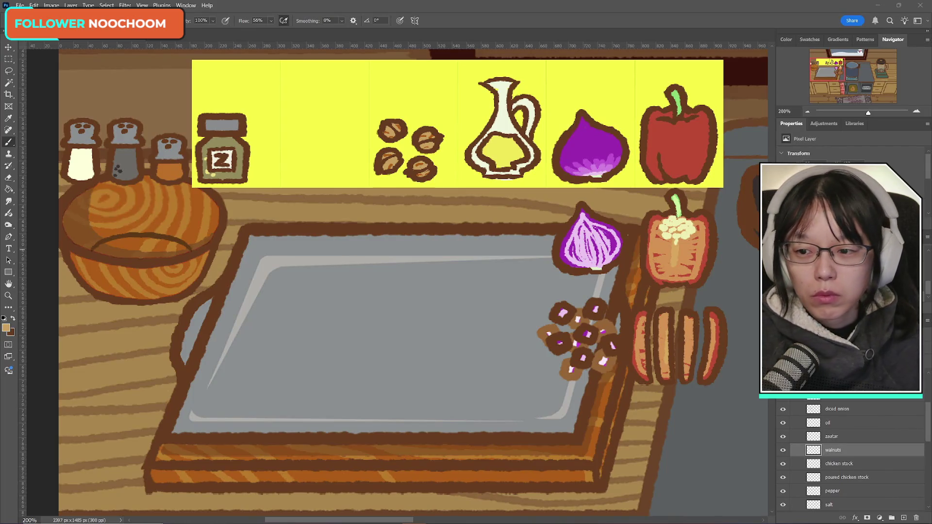
pyautogui.click(9, 142)
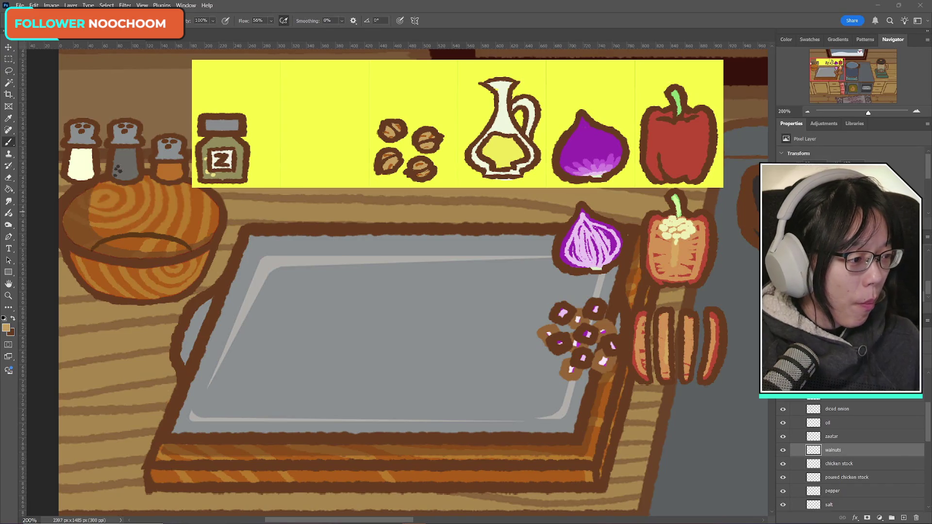
pyautogui.click(10, 145)
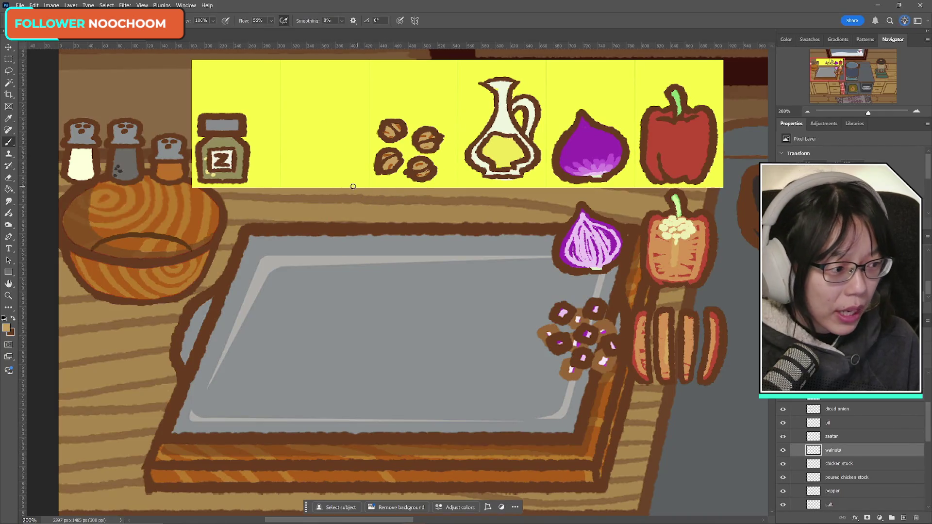
# - Switch to dark brown and outline the first small walnut pieces on the tray
pyautogui.moveTo(393, 203); pyautogui.dragTo(393, 217)
pyautogui.click(13, 319)
pyautogui.moveTo(395, 198)
pyautogui.mouseDown()
pyautogui.moveTo(395, 217)
pyautogui.moveTo(388, 203)
pyautogui.moveTo(406, 210)
pyautogui.mouseUp()
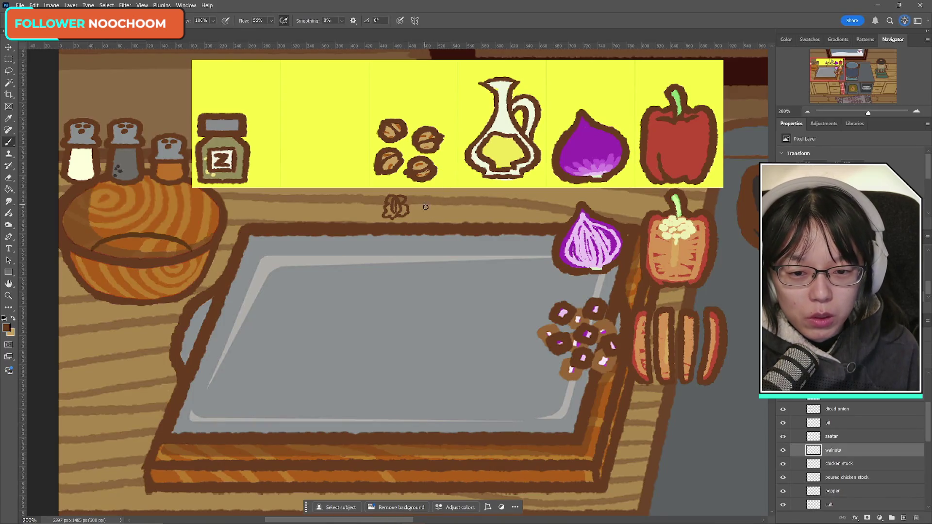
pyautogui.moveTo(424, 205); pyautogui.dragTo(431, 218)
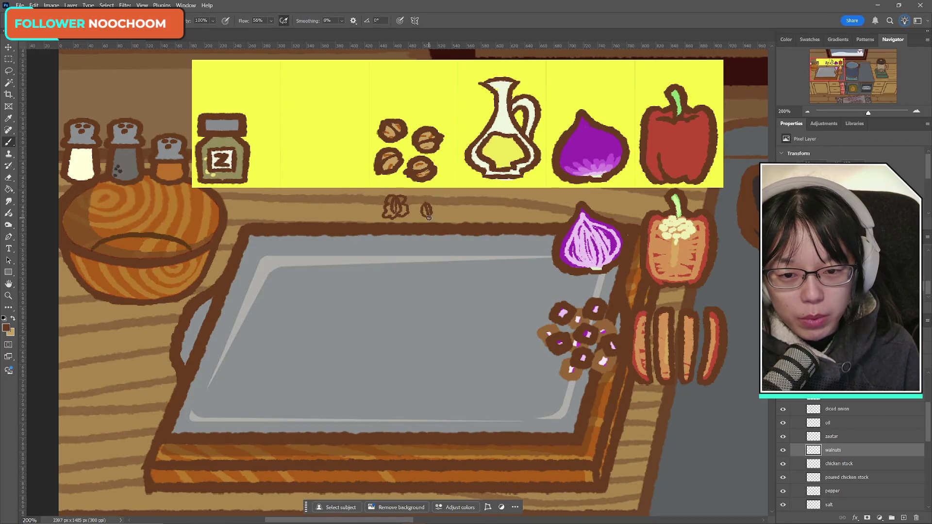
pyautogui.moveTo(429, 210)
pyautogui.mouseDown()
pyautogui.moveTo(435, 218)
pyautogui.moveTo(418, 219)
pyautogui.moveTo(433, 222)
pyautogui.moveTo(402, 256)
pyautogui.moveTo(413, 243)
pyautogui.mouseUp()
pyautogui.hotkey('ctrl', 'z')
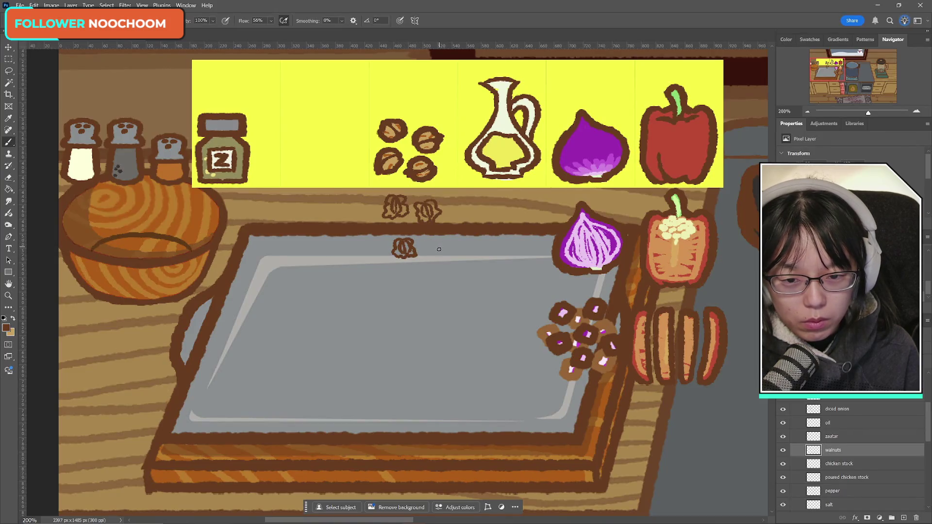
pyautogui.hotkey('ctrl', 'z')
# - Draw more walnut piece outlines lower on the tray, undoing and redrawing the messy ones
pyautogui.moveTo(406, 236)
pyautogui.mouseDown()
pyautogui.moveTo(407, 257)
pyautogui.moveTo(440, 254)
pyautogui.moveTo(436, 244)
pyautogui.moveTo(426, 259)
pyautogui.moveTo(440, 257)
pyautogui.mouseUp()
pyautogui.hotkey('ctrl', 'z')
pyautogui.hotkey('ctrl', 'z')
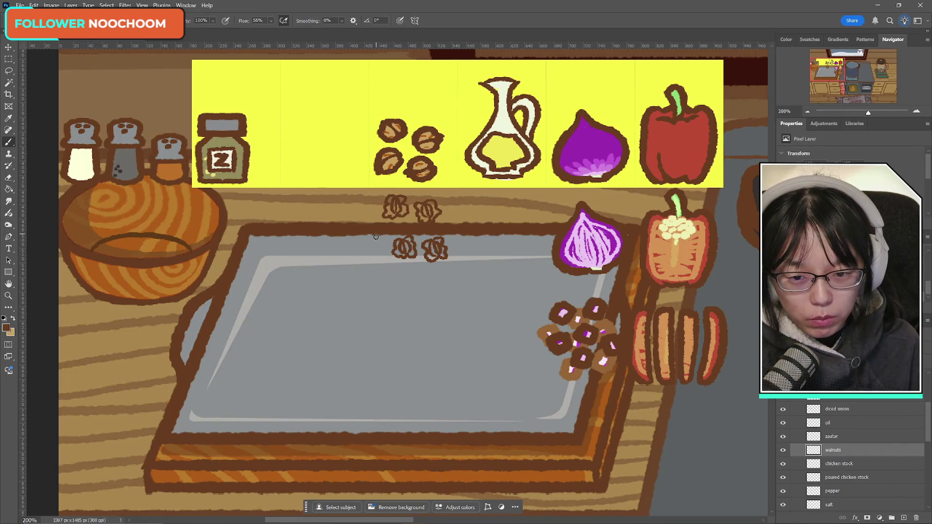
pyautogui.moveTo(376, 237)
pyautogui.mouseDown()
pyautogui.moveTo(399, 282)
pyautogui.moveTo(392, 281)
pyautogui.moveTo(434, 282)
pyautogui.moveTo(419, 289)
pyautogui.moveTo(435, 277)
pyautogui.moveTo(439, 292)
pyautogui.mouseUp()
pyautogui.hotkey('ctrl', 'z')
pyautogui.hotkey('ctrl', 'z')
pyautogui.hotkey('ctrl', 'z')
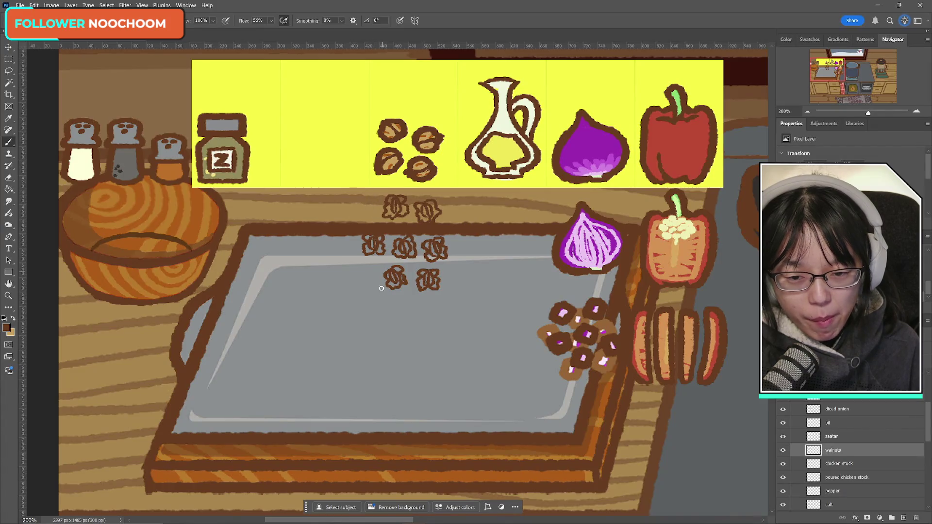
pyautogui.moveTo(379, 295); pyautogui.dragTo(378, 306)
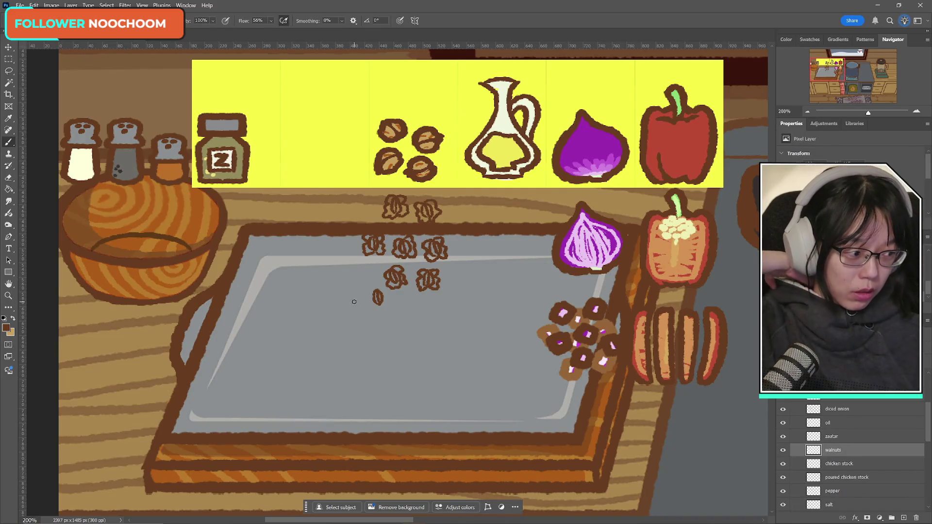
pyautogui.moveTo(373, 290)
pyautogui.mouseDown()
pyautogui.moveTo(367, 304)
pyautogui.moveTo(377, 306)
pyautogui.mouseUp()
pyautogui.hotkey('ctrl', 'z')
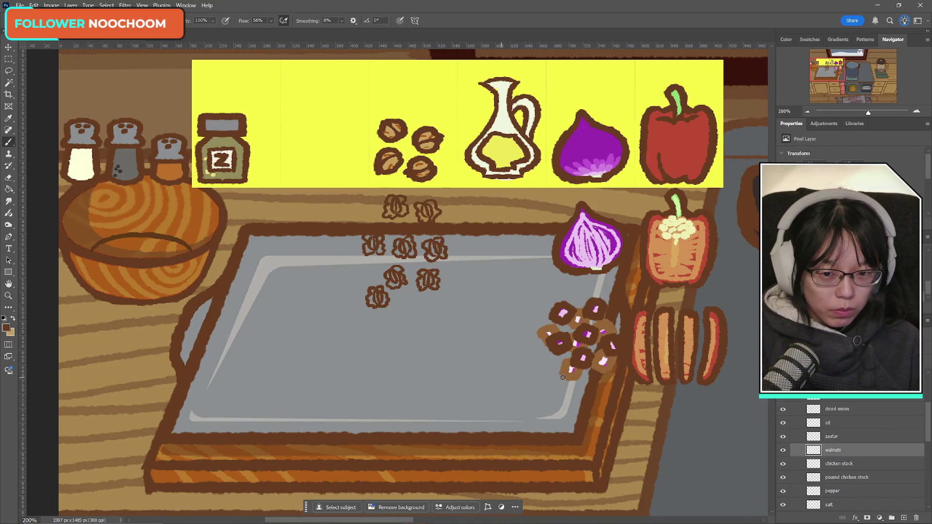
pyautogui.click(8, 59)
# - Cut the walnut pieces onto their own layer and move them into the bar beside the zaatar jar
pyautogui.moveTo(342, 187); pyautogui.dragTo(458, 338)
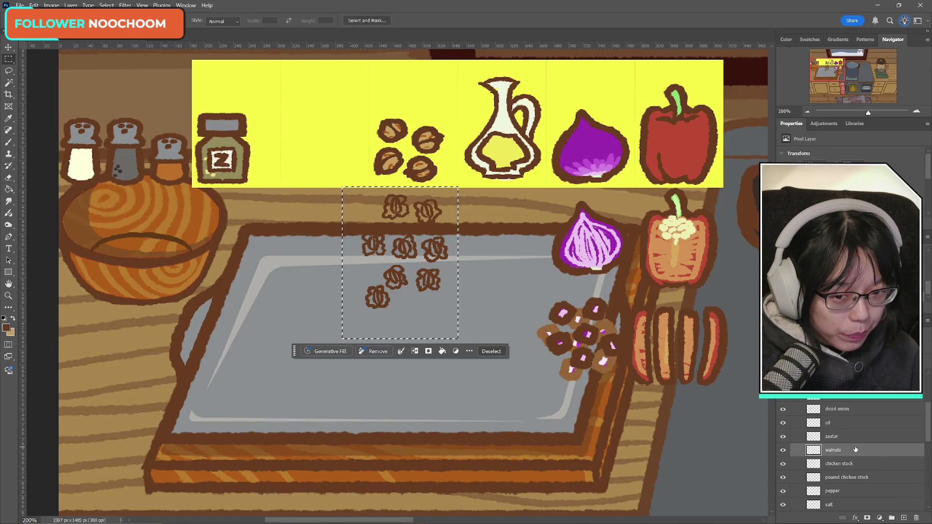
pyautogui.hotkey('ctrl', 'shift', 'j')
pyautogui.moveTo(418, 258)
pyautogui.mouseDown()
pyautogui.moveTo(426, 289)
pyautogui.moveTo(410, 242)
pyautogui.moveTo(321, 120)
pyautogui.mouseUp()
pyautogui.hotkey('ctrl', 't')
pyautogui.click(451, 21)
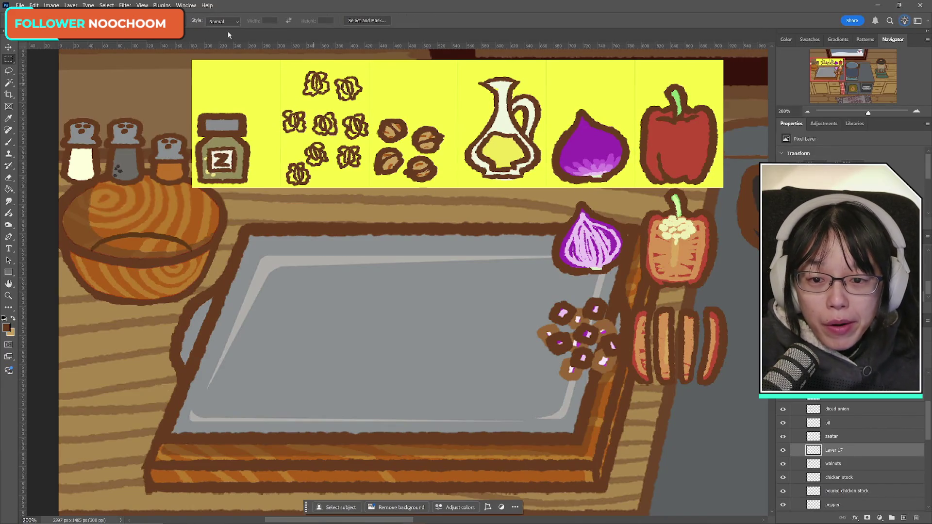
# - Lasso one chopped piece, nudge it into place, and merge the layer into walnuts
pyautogui.click(9, 71)
pyautogui.moveTo(358, 106)
pyautogui.mouseDown()
pyautogui.moveTo(341, 123)
pyautogui.moveTo(358, 107)
pyautogui.moveTo(356, 116)
pyautogui.mouseUp()
pyautogui.hotkey('ctrl', 't')
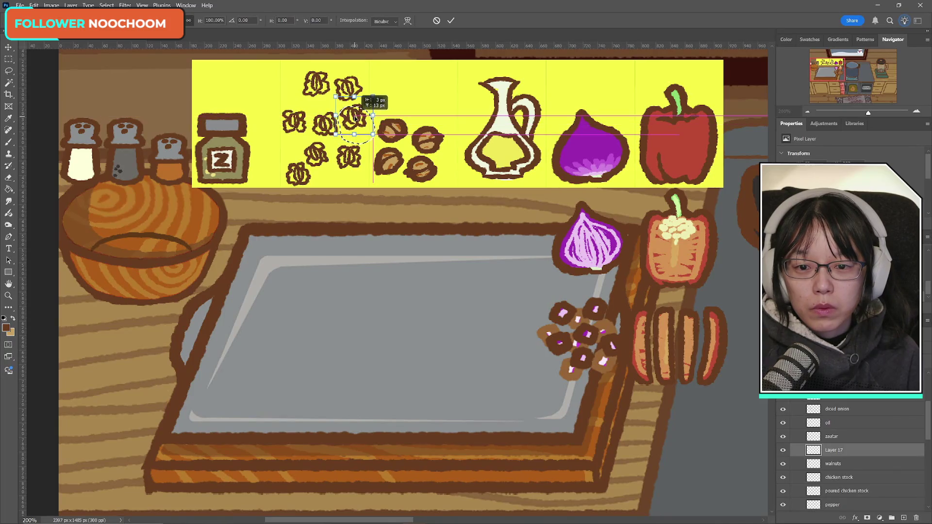
pyautogui.click(451, 20)
pyautogui.hotkey('ctrl', 'd')
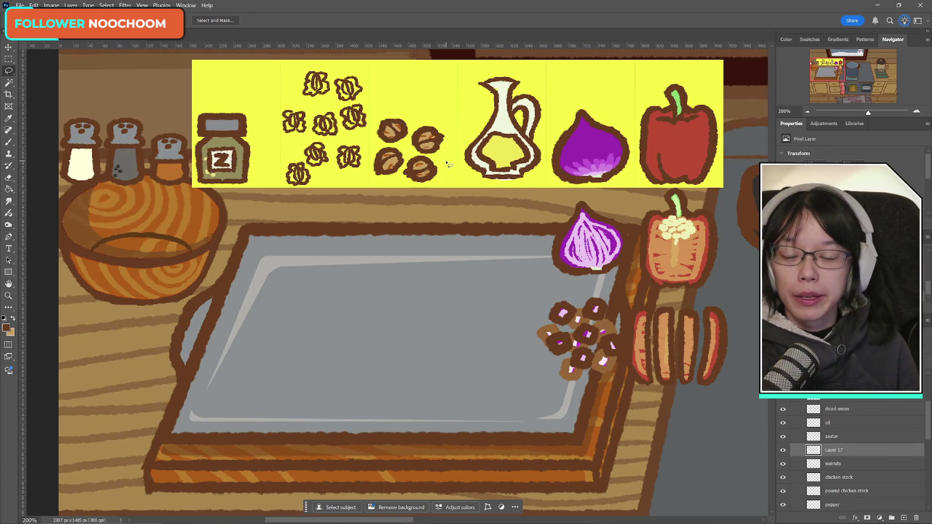
pyautogui.hotkey('ctrl', 'e')
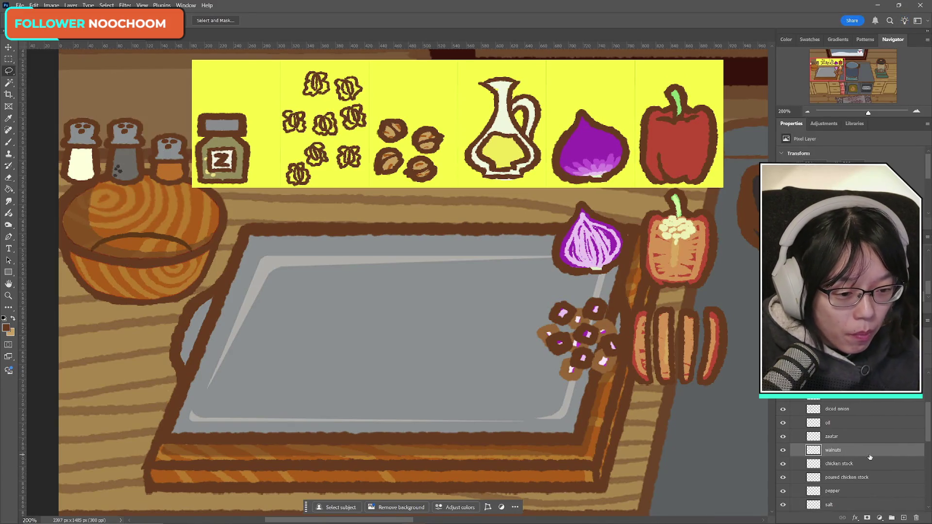
# - Undo the merge, rename the layer 'walnuts on pan' below walnuts, and add a layer beneath it
pyautogui.hotkey('ctrl', 'z')
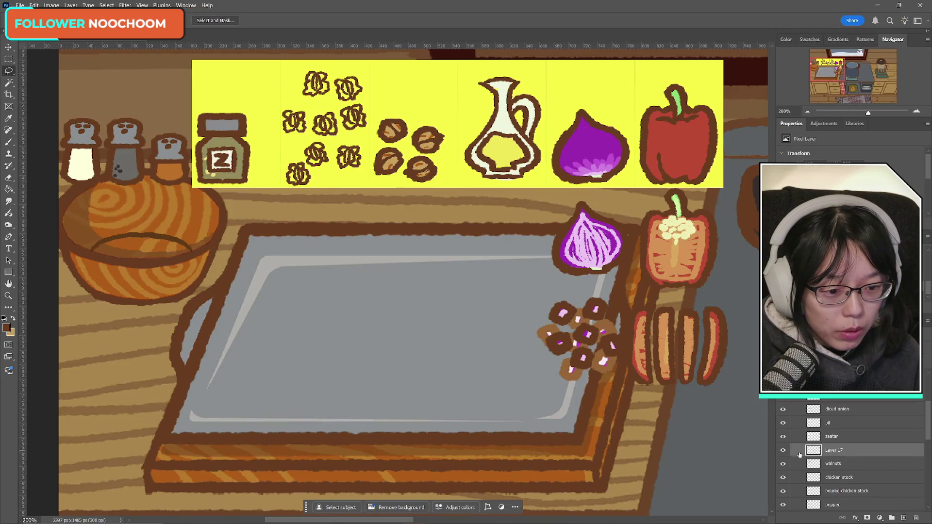
pyautogui.doubleClick(834, 450)
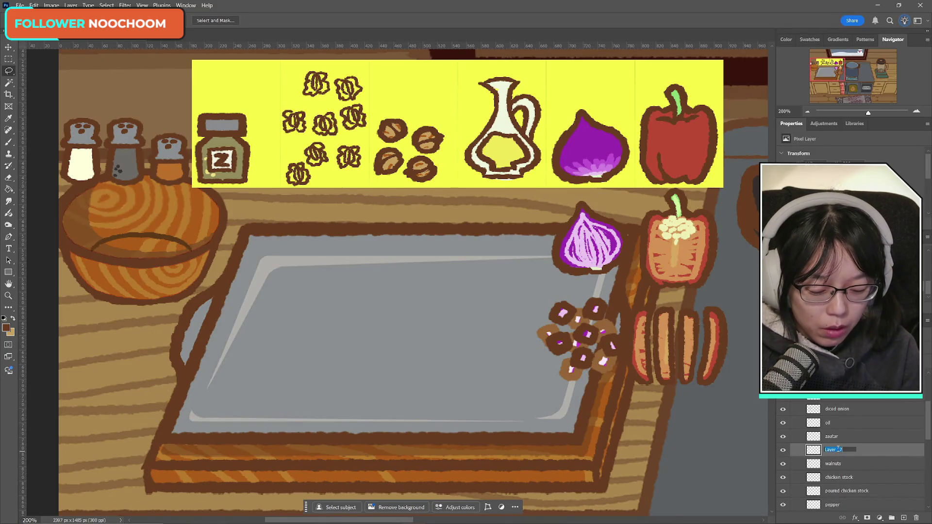
pyautogui.write('walnuts on p')
pyautogui.press('Return')
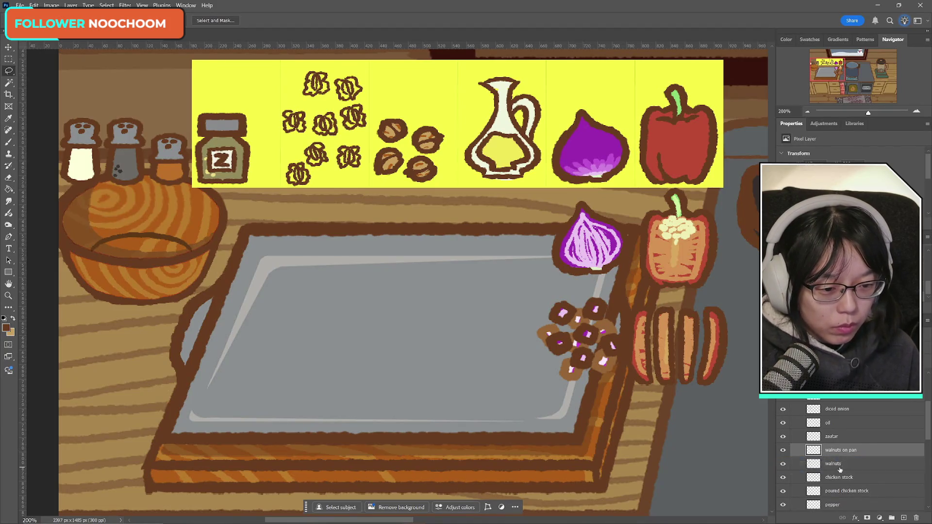
pyautogui.moveTo(840, 470); pyautogui.dragTo(855, 464)
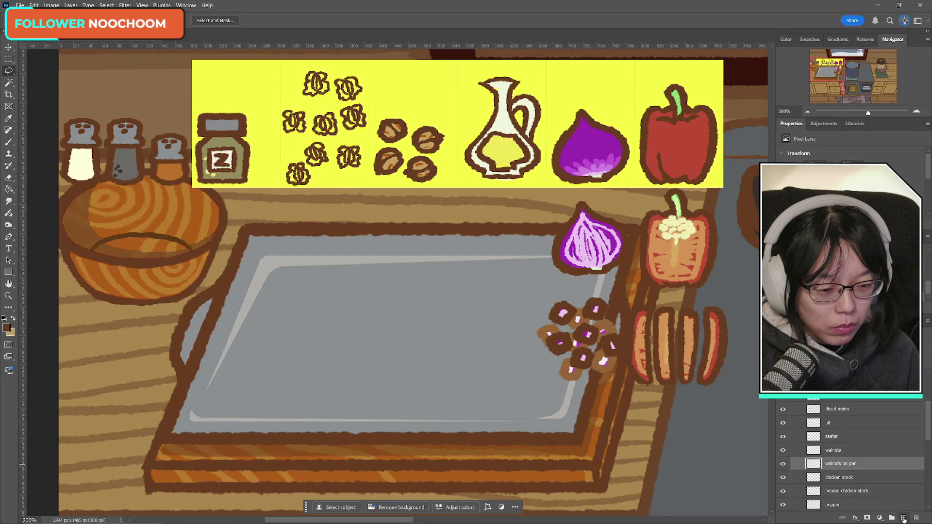
pyautogui.click(904, 519)
pyautogui.moveTo(847, 477); pyautogui.dragTo(850, 481)
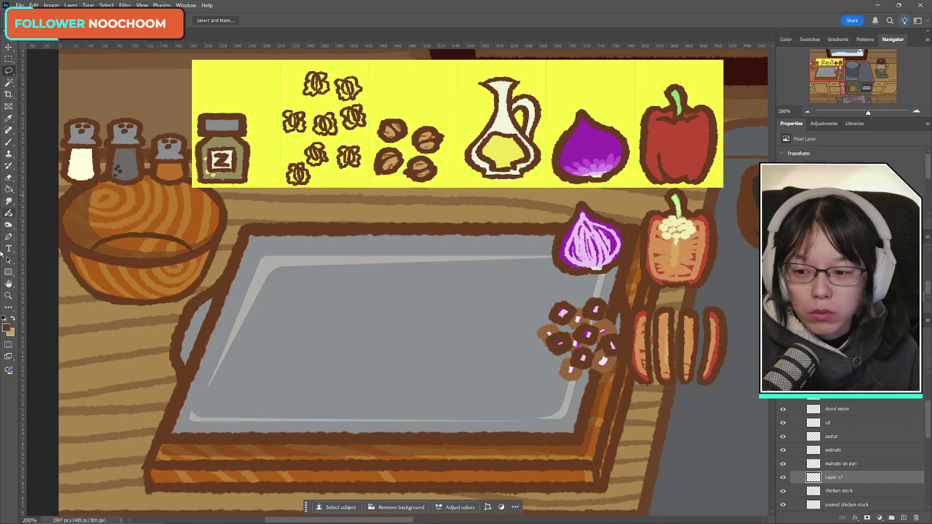
# - Set the foreground colour to yellowish tan d7c261 and return to the Brush
pyautogui.click(13, 319)
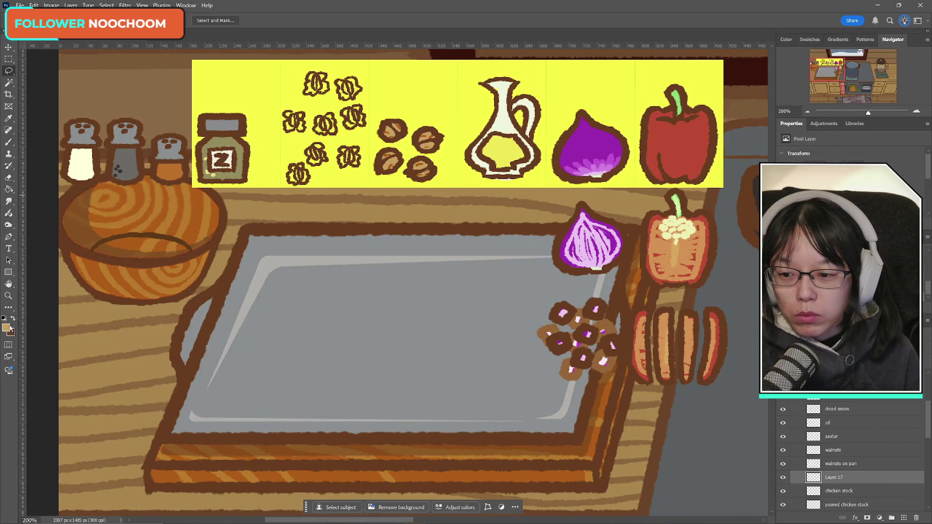
pyautogui.click(6, 327)
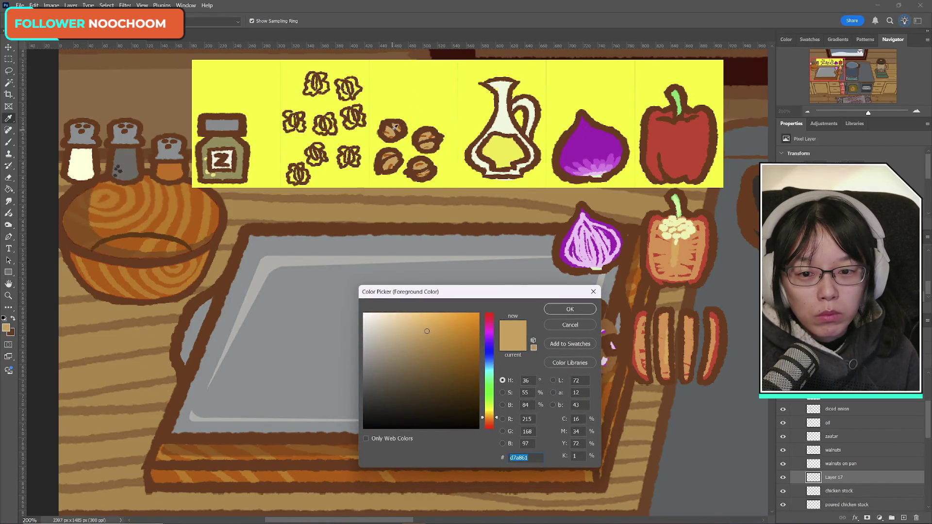
pyautogui.click(497, 419)
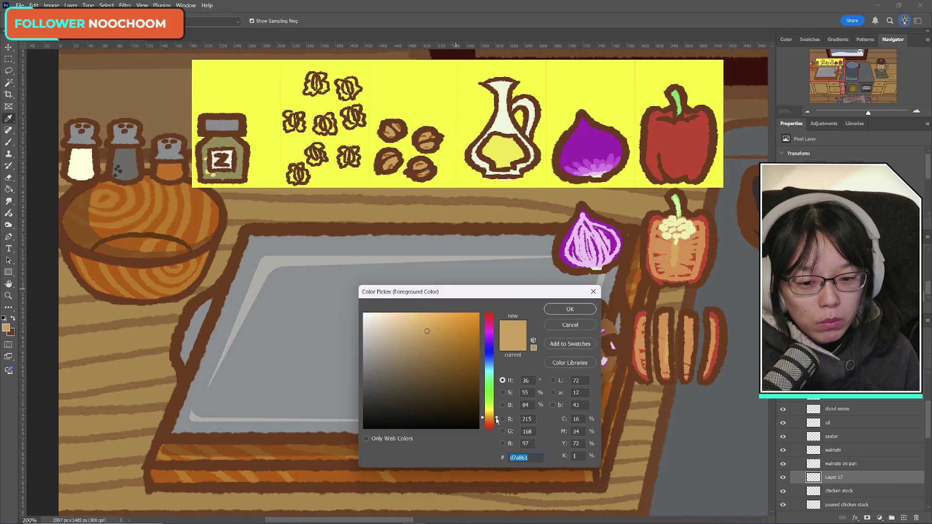
pyautogui.moveTo(496, 420); pyautogui.dragTo(496, 414)
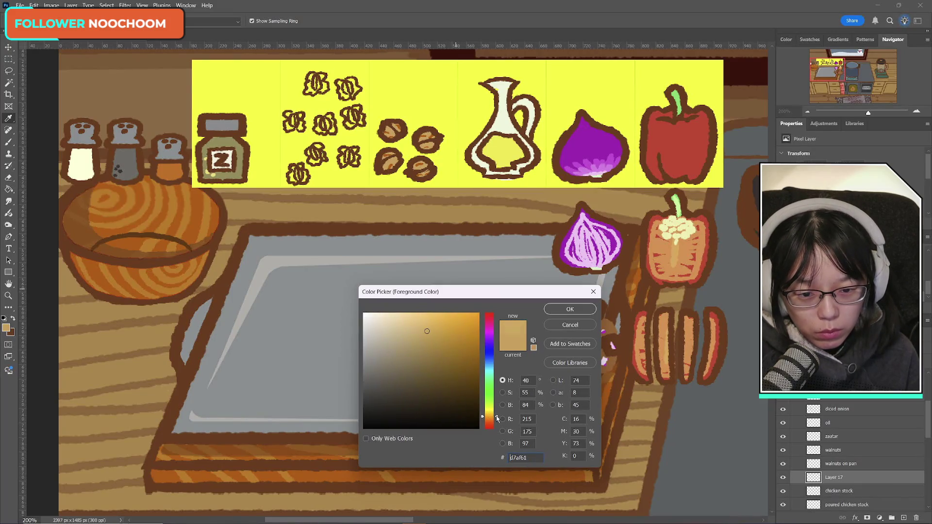
pyautogui.click(570, 309)
pyautogui.press('l')
pyautogui.click(8, 142)
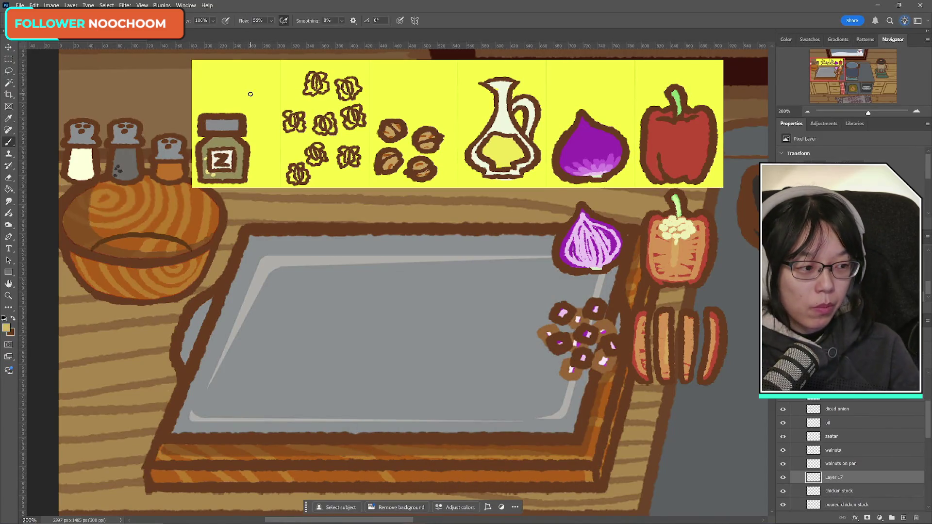